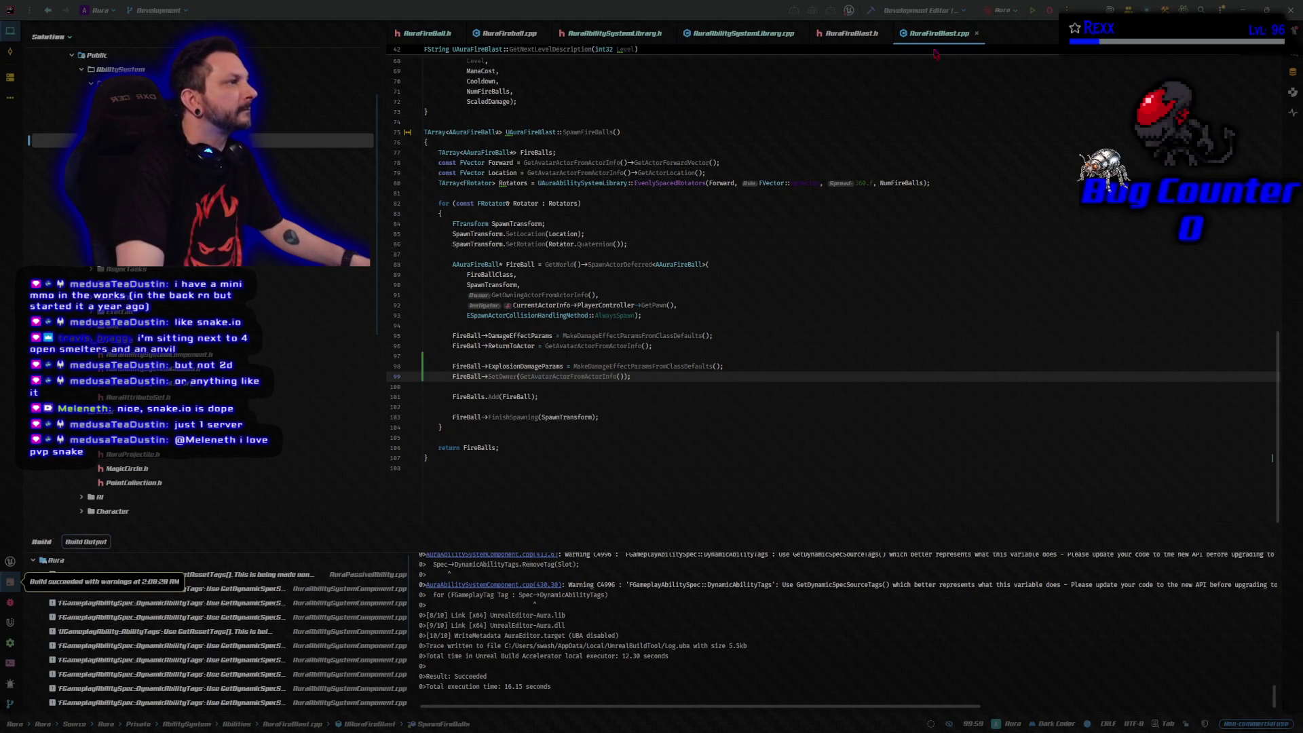
# Rebuild the Aura project from Rider and launch it in the Unreal Editor.
pyautogui.click(1049, 10)
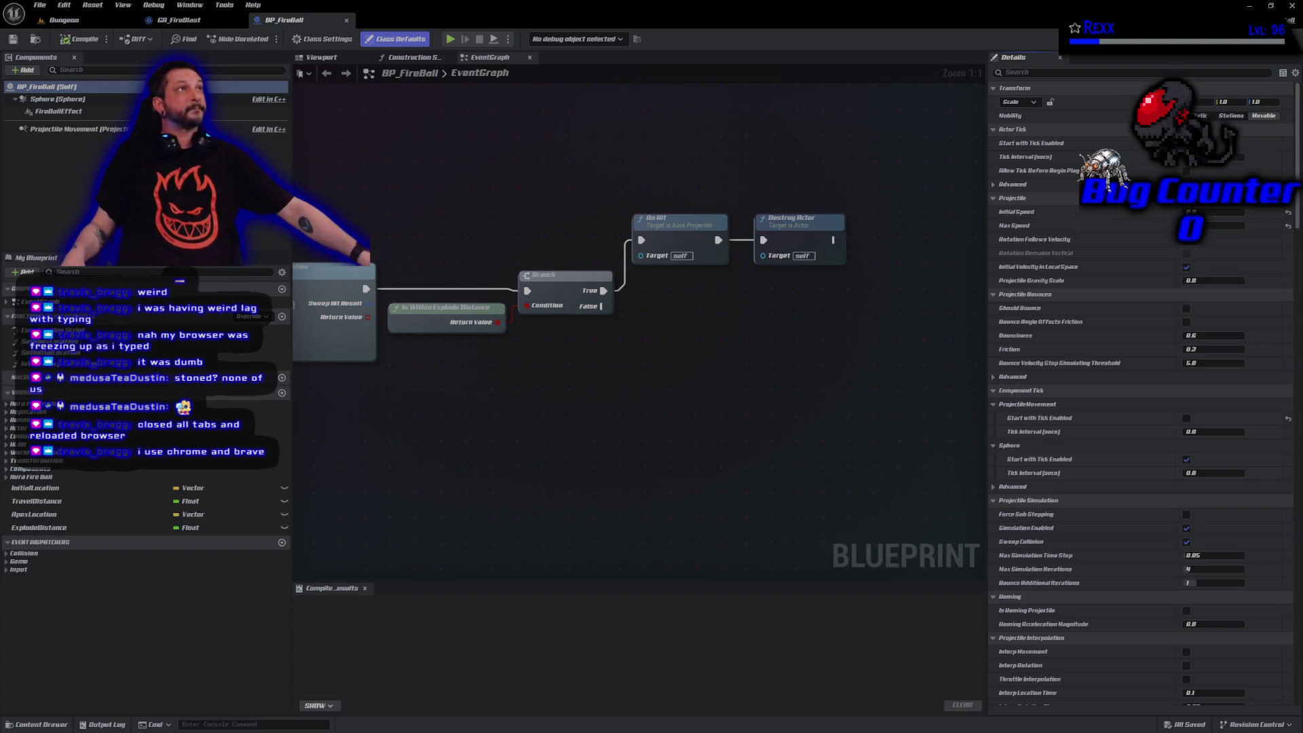
# Move Destroy Actor off the On Hit chain and add an Explosion Damage Params getter.
pyautogui.moveTo(626, 461); pyautogui.dragTo(394, 540)
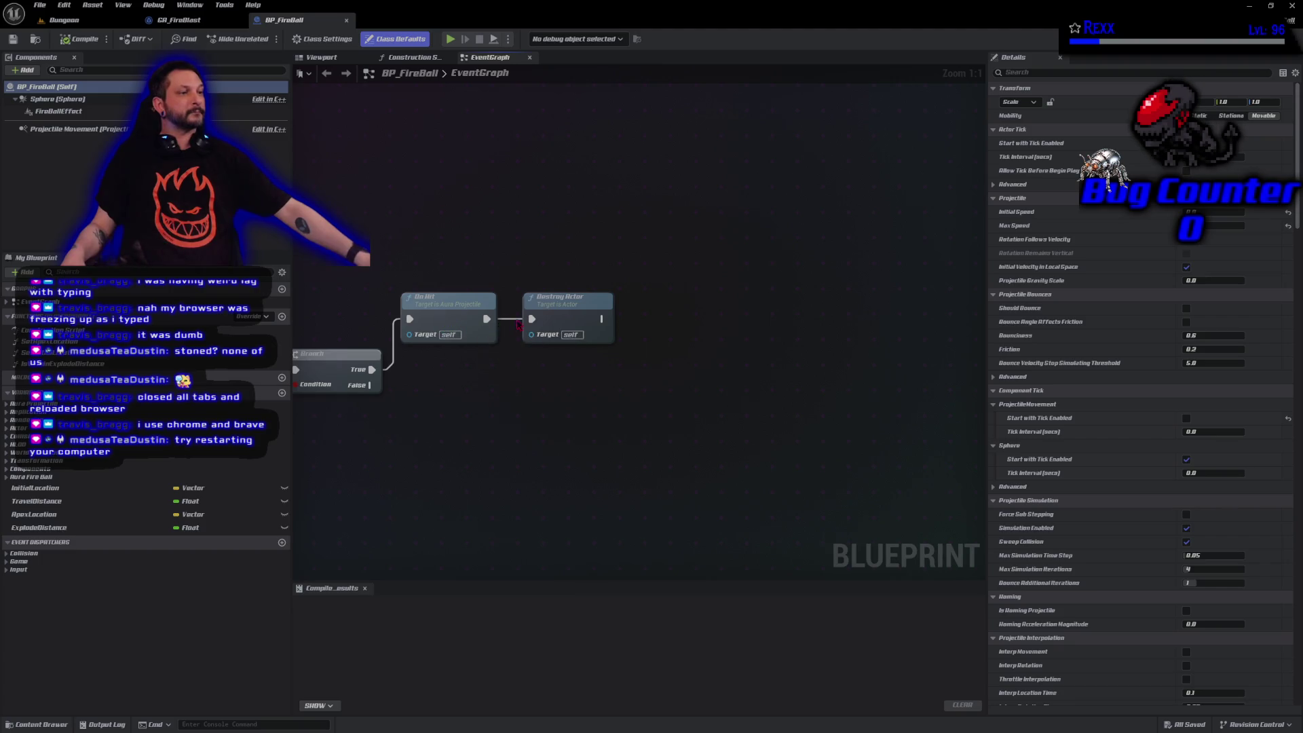
pyautogui.moveTo(531, 318); pyautogui.dragTo(532, 319)
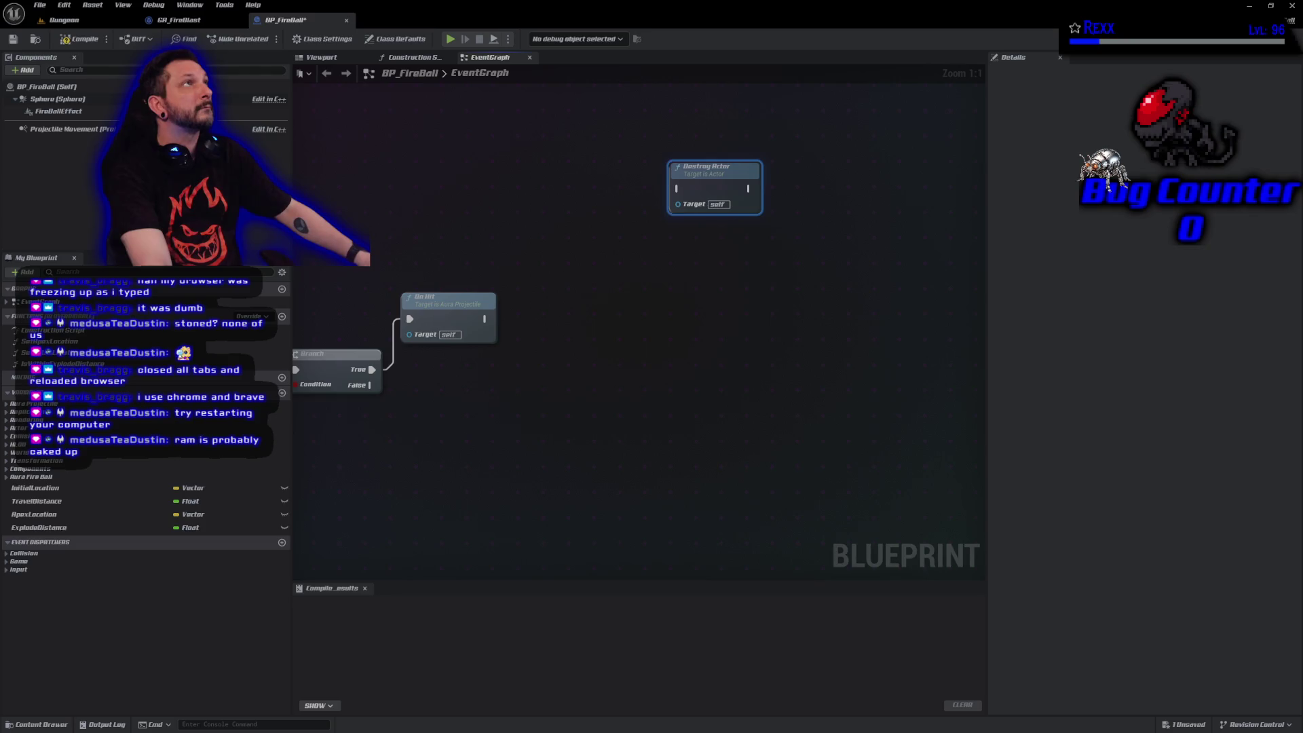
pyautogui.rightClick(562, 350)
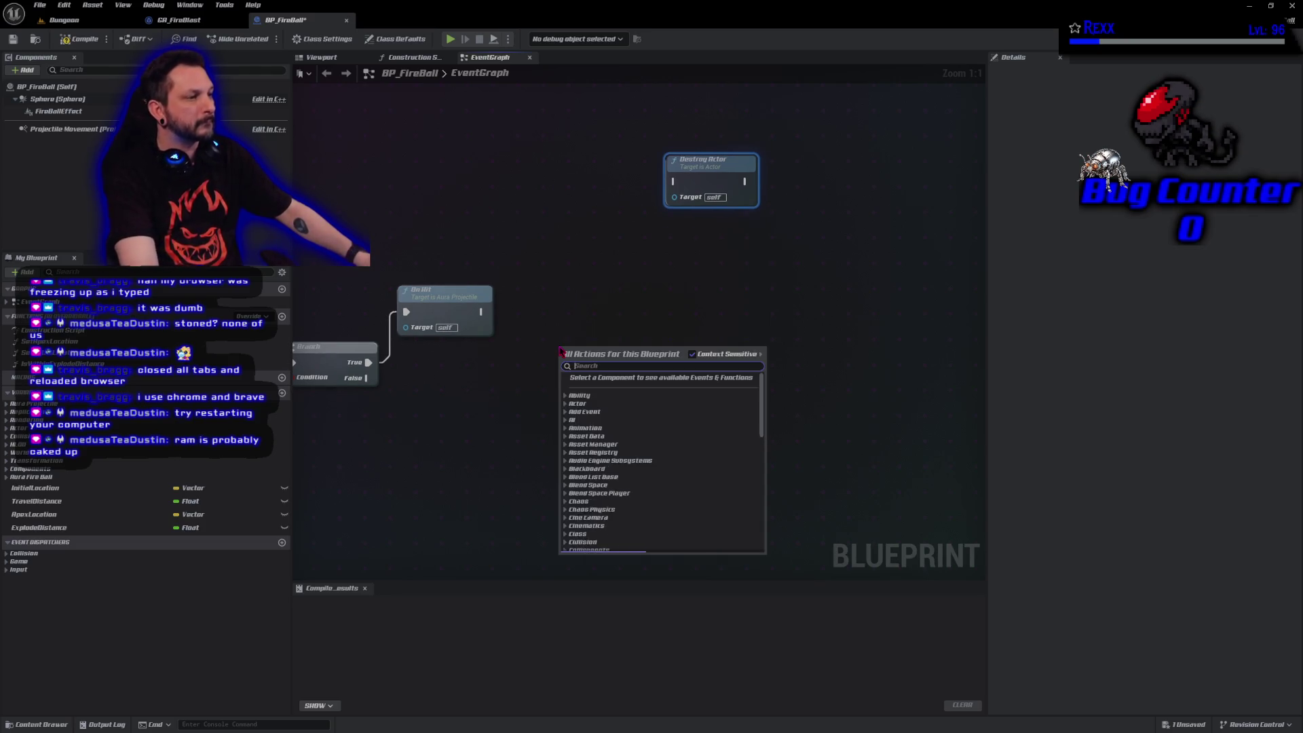
pyautogui.write('get explosion')
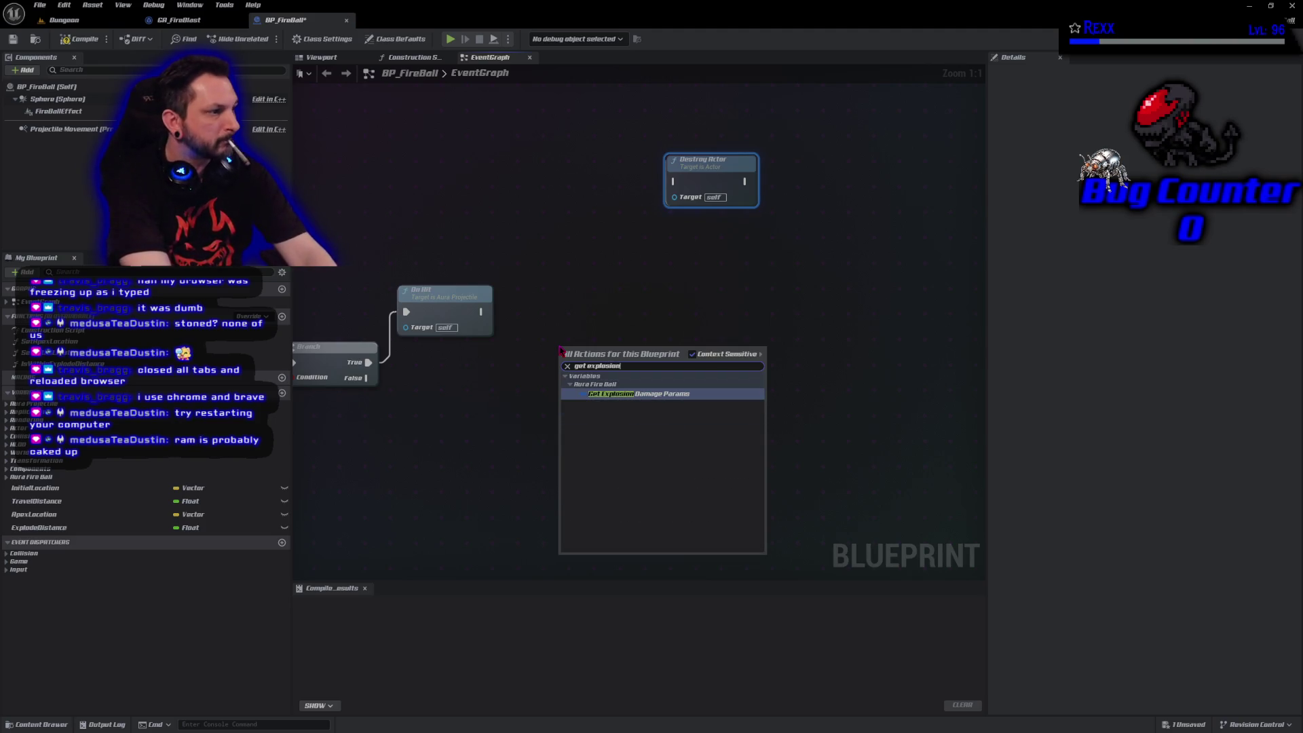
pyautogui.press('Return')
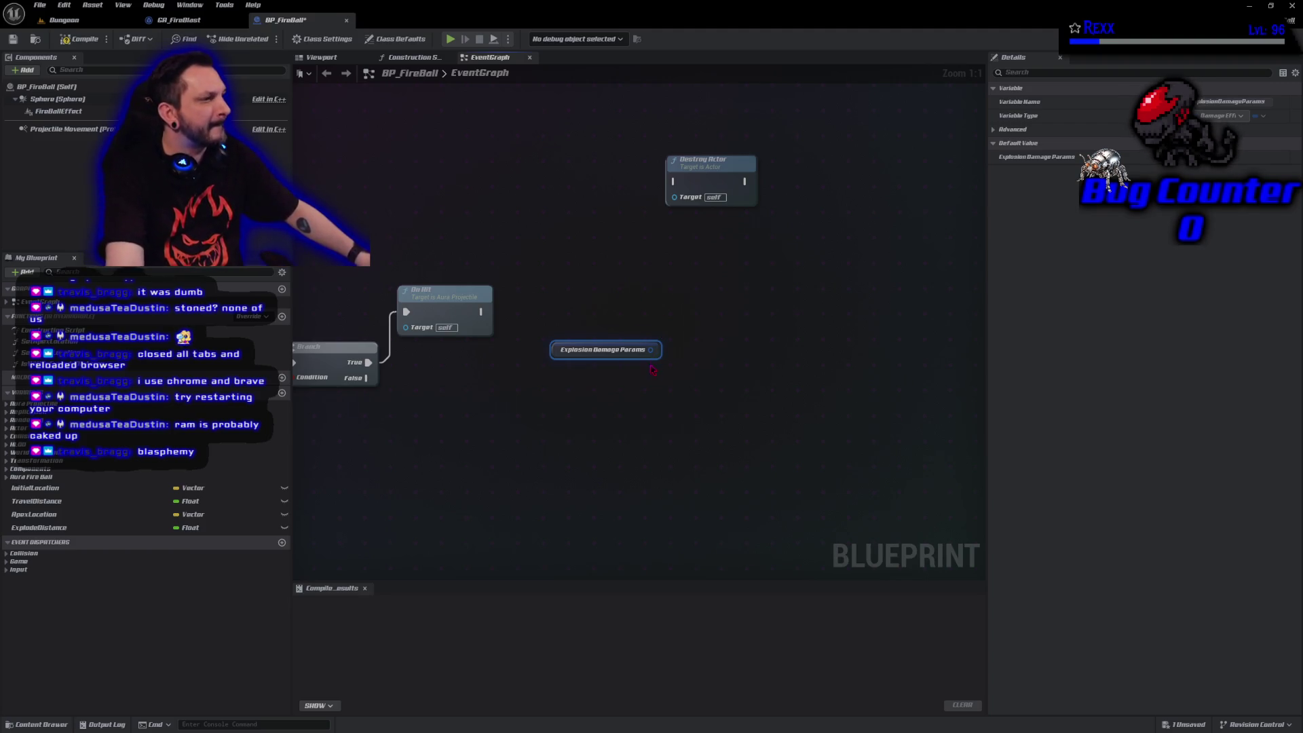
# Wire a Set Is Radial Damage Effect Param node to the params, then compile and save BP_FireBall.
pyautogui.moveTo(653, 358); pyautogui.dragTo(695, 335)
pyautogui.write('set is')
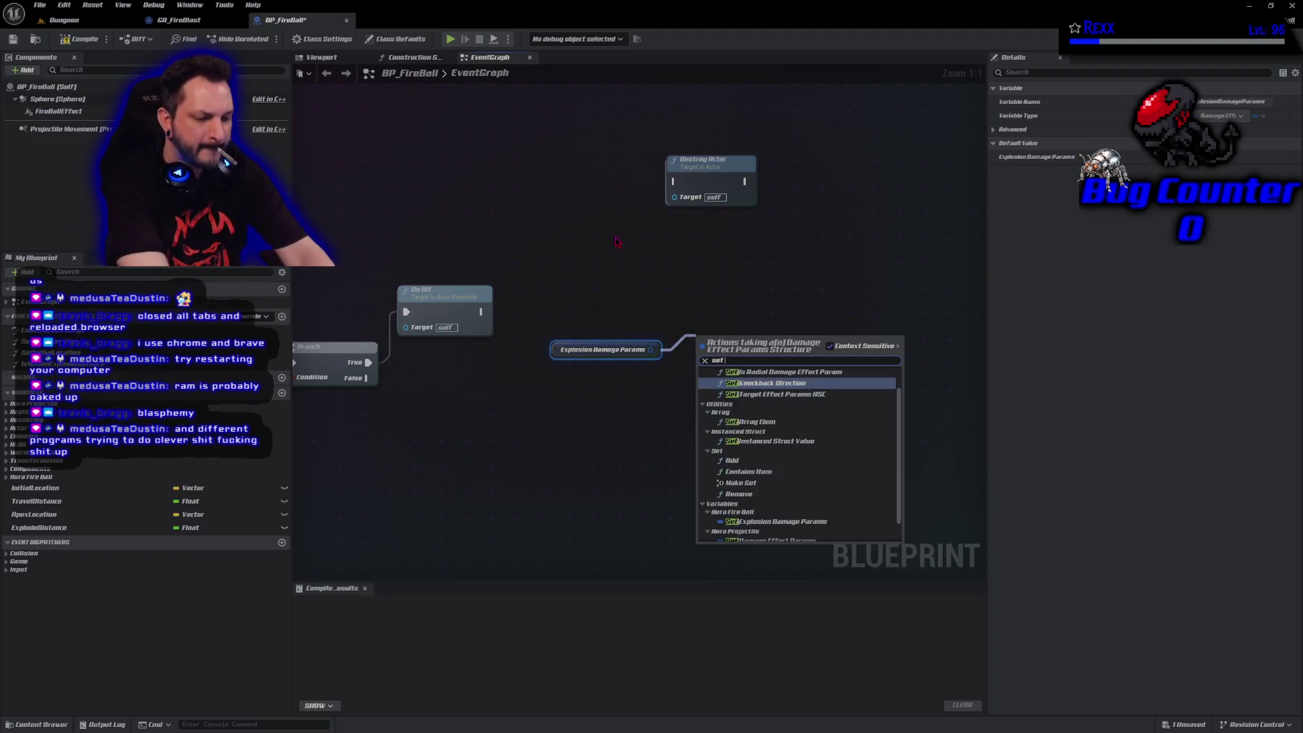
pyautogui.press('Return')
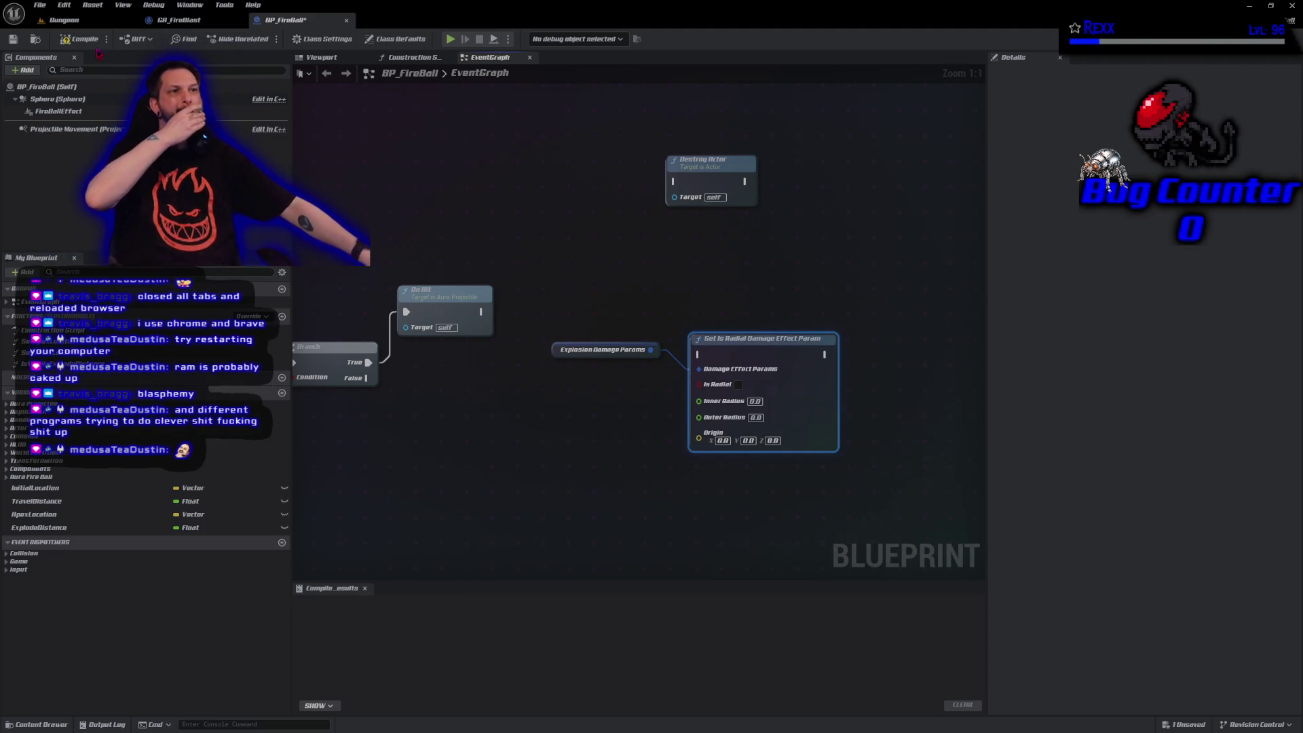
pyautogui.click(79, 39)
pyautogui.click(13, 38)
pyautogui.click(39, 5)
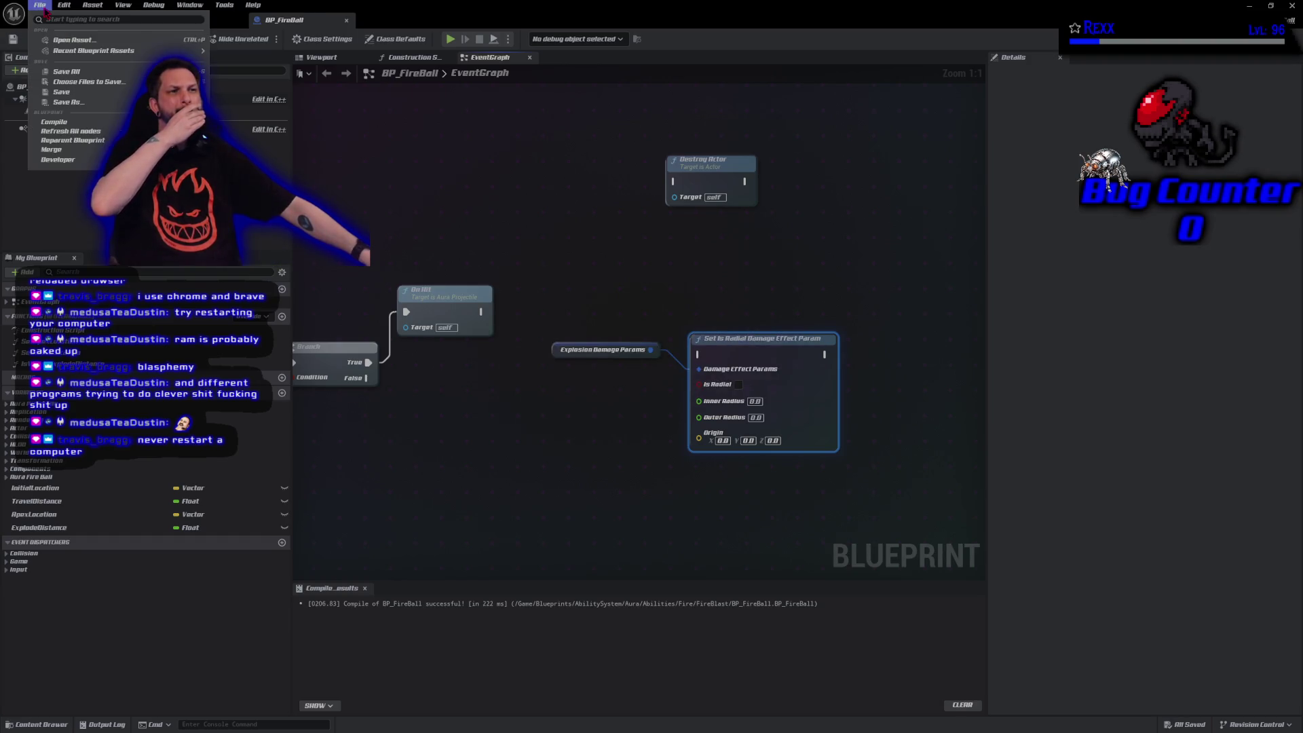
# Save all modified assets from the File menu.
pyautogui.click(68, 71)
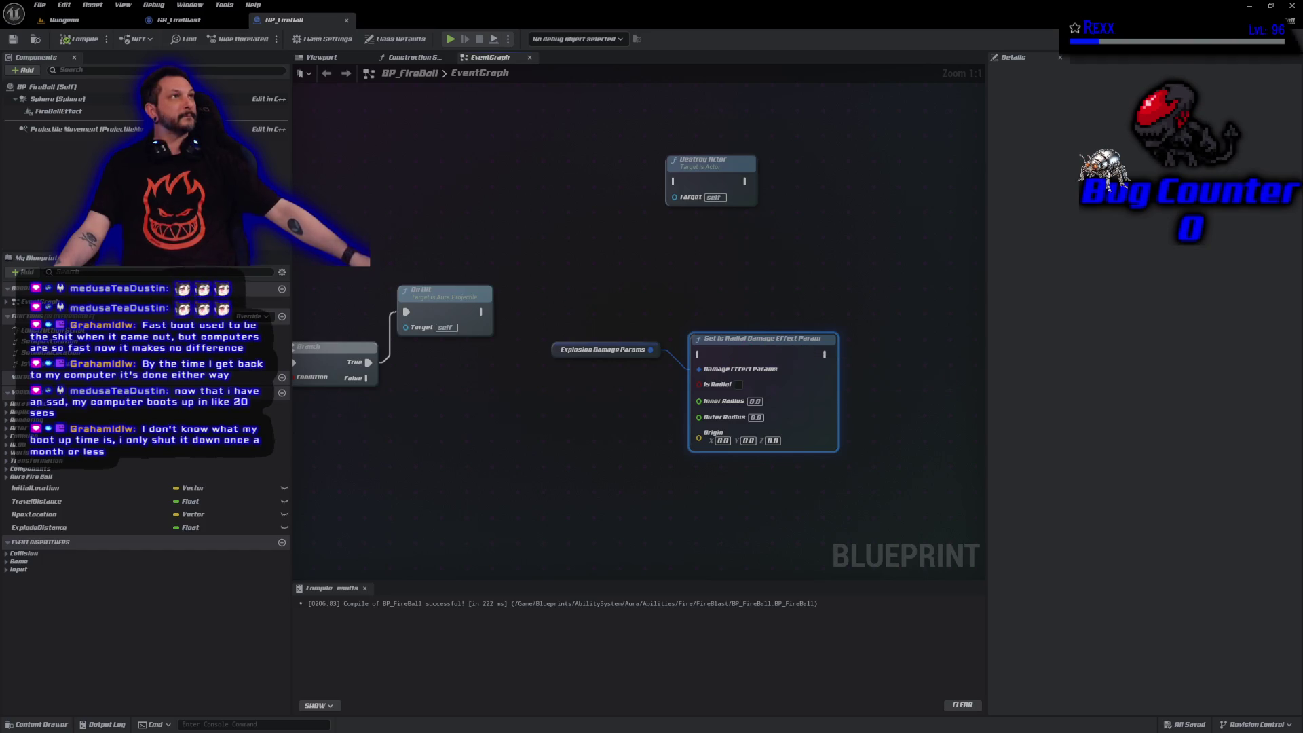
# Tick Is Radial, run the setter from On Hit's execution, line up the nodes, and compile.
pyautogui.click(738, 384)
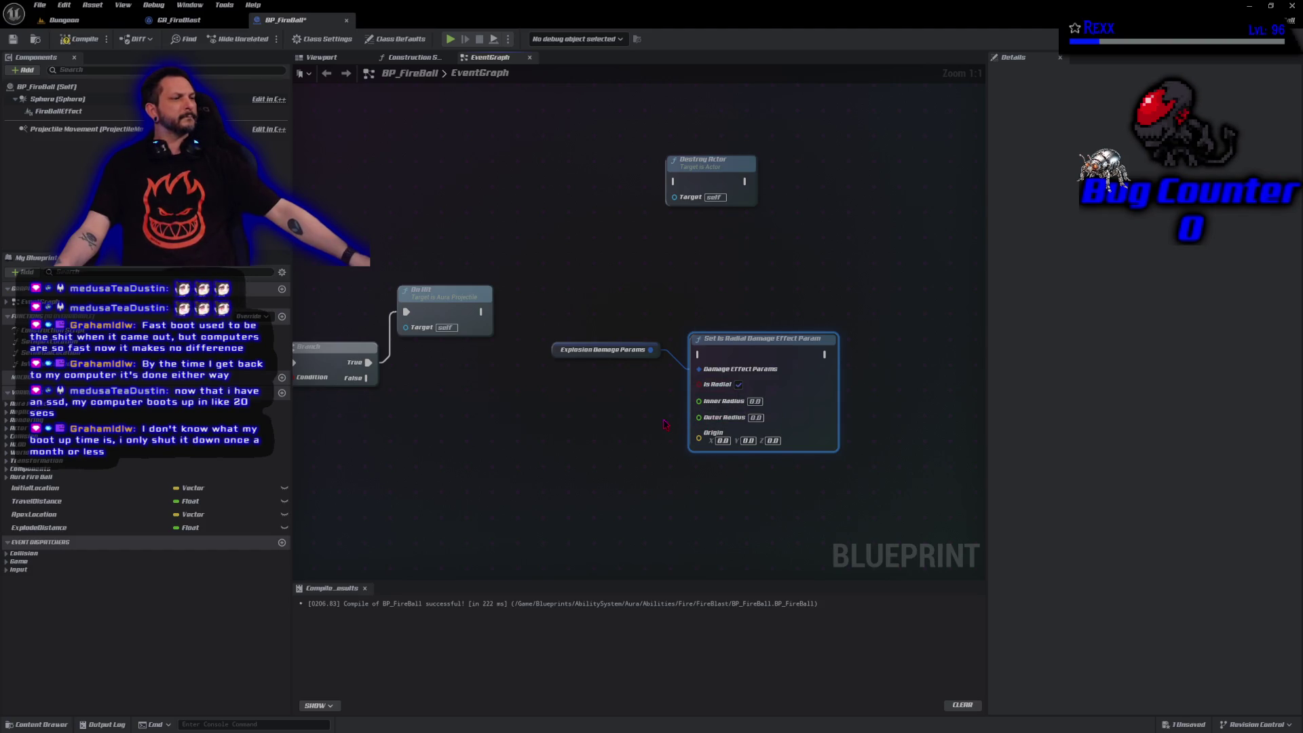
pyautogui.moveTo(480, 311)
pyautogui.mouseDown()
pyautogui.moveTo(512, 335)
pyautogui.moveTo(641, 373)
pyautogui.moveTo(697, 357)
pyautogui.moveTo(556, 350)
pyautogui.mouseUp()
pyautogui.moveTo(555, 350); pyautogui.dragTo(500, 326)
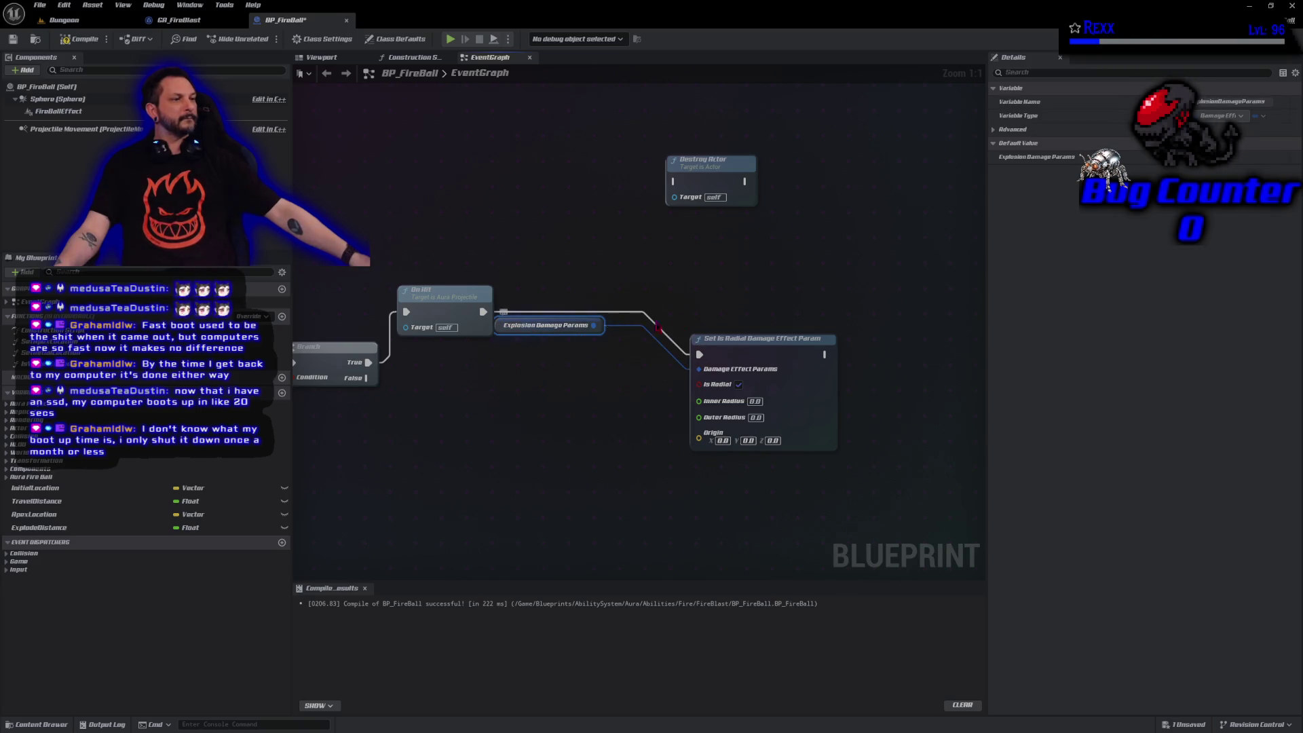
pyautogui.moveTo(718, 339); pyautogui.dragTo(644, 299)
pyautogui.click(82, 39)
pyautogui.click(13, 38)
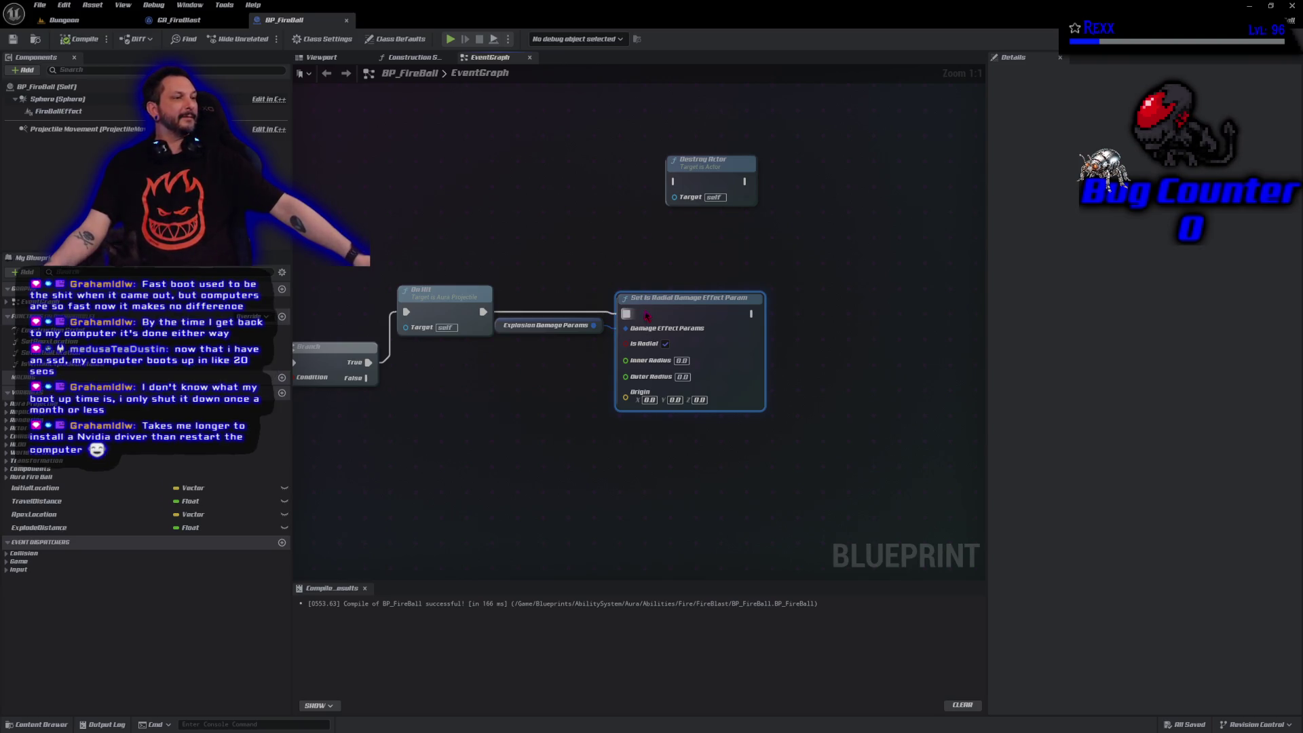
# Add a Break Damage Effect Params node off Explosion Damage Params, showing its radii and origin outputs.
pyautogui.moveTo(587, 324)
pyautogui.mouseDown()
pyautogui.moveTo(599, 417)
pyautogui.moveTo(624, 440)
pyautogui.mouseUp()
pyautogui.click(688, 554)
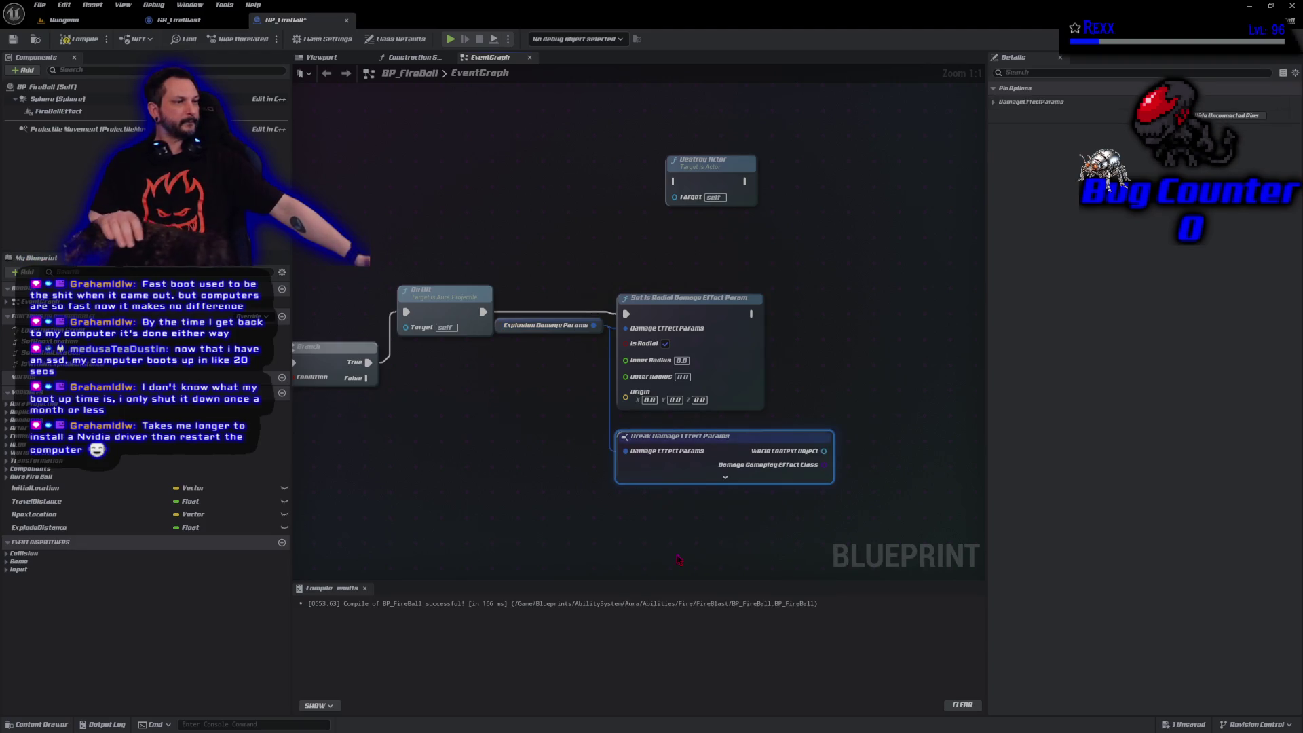
pyautogui.moveTo(579, 425); pyautogui.dragTo(438, 279)
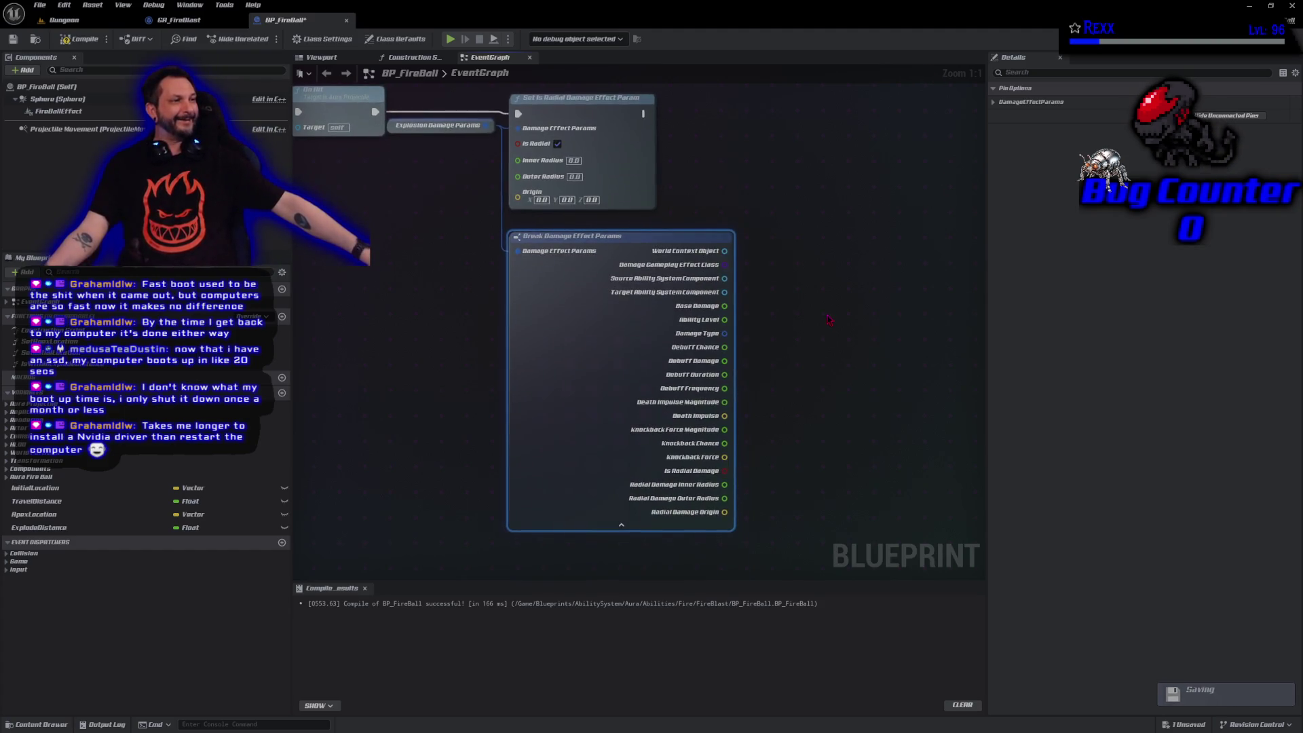
# Add a Branch after the Is Radial setter, conditioned on Is Radial Damage, and compile.
pyautogui.scroll(-1, 836, 387)
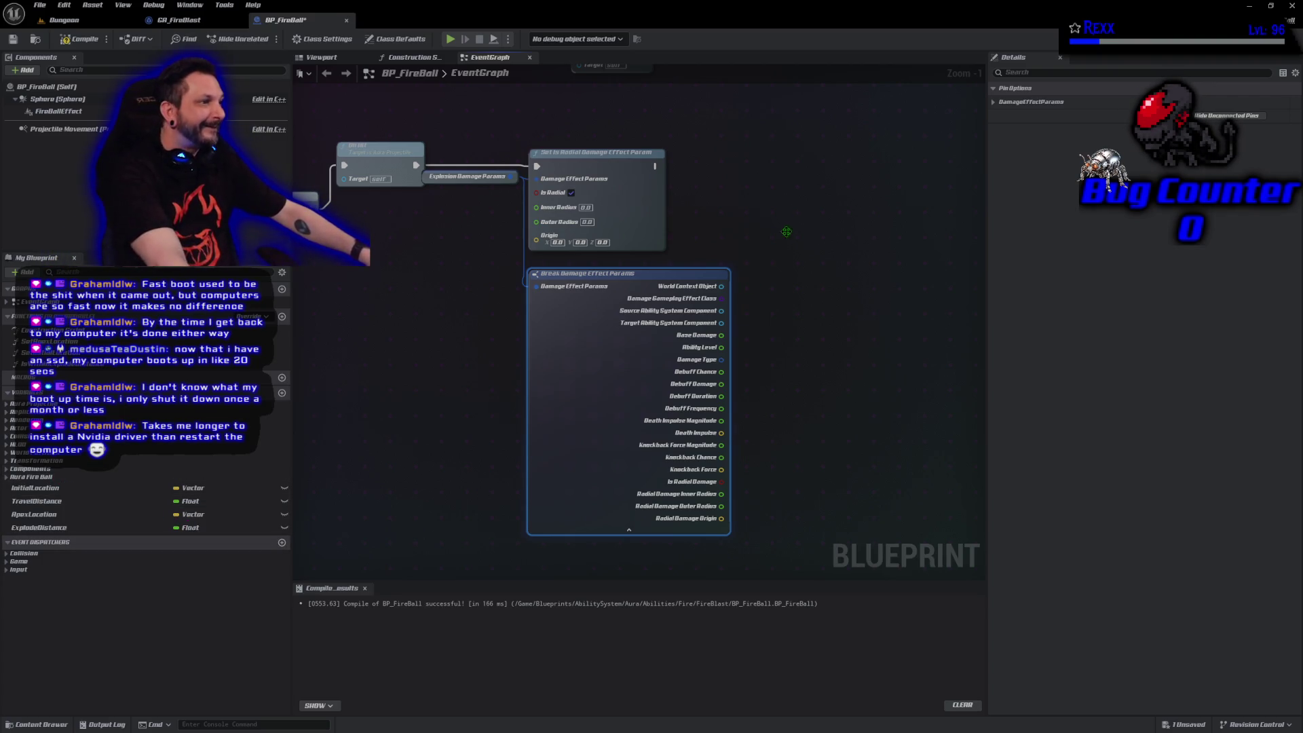
pyautogui.click(756, 165)
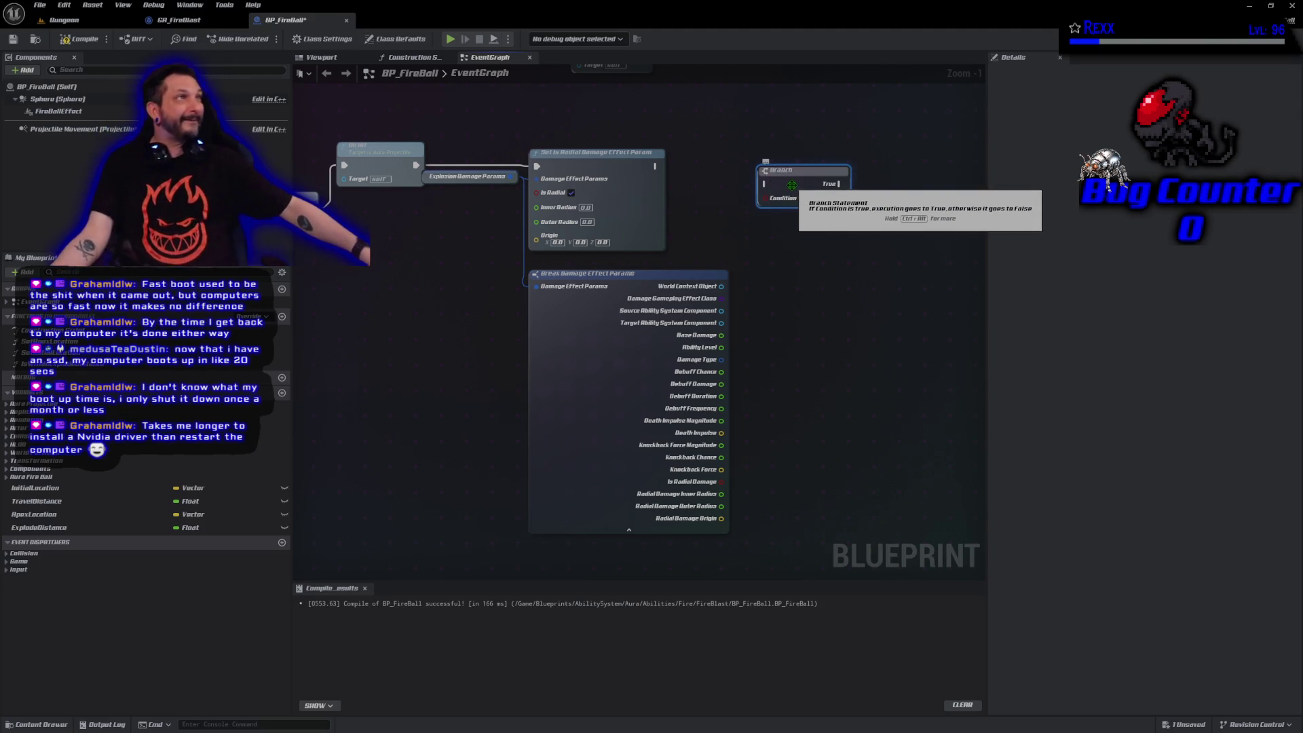
pyautogui.moveTo(792, 192); pyautogui.dragTo(819, 167)
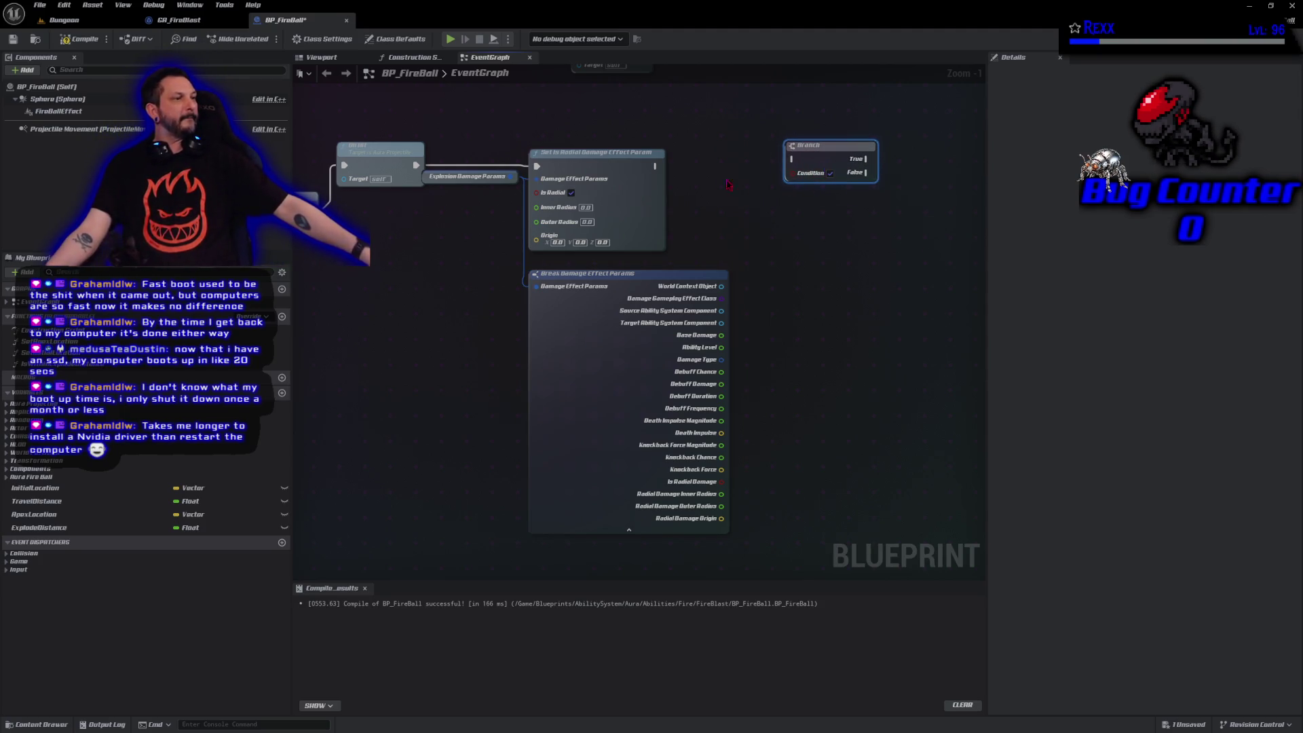
pyautogui.moveTo(655, 166); pyautogui.dragTo(828, 152)
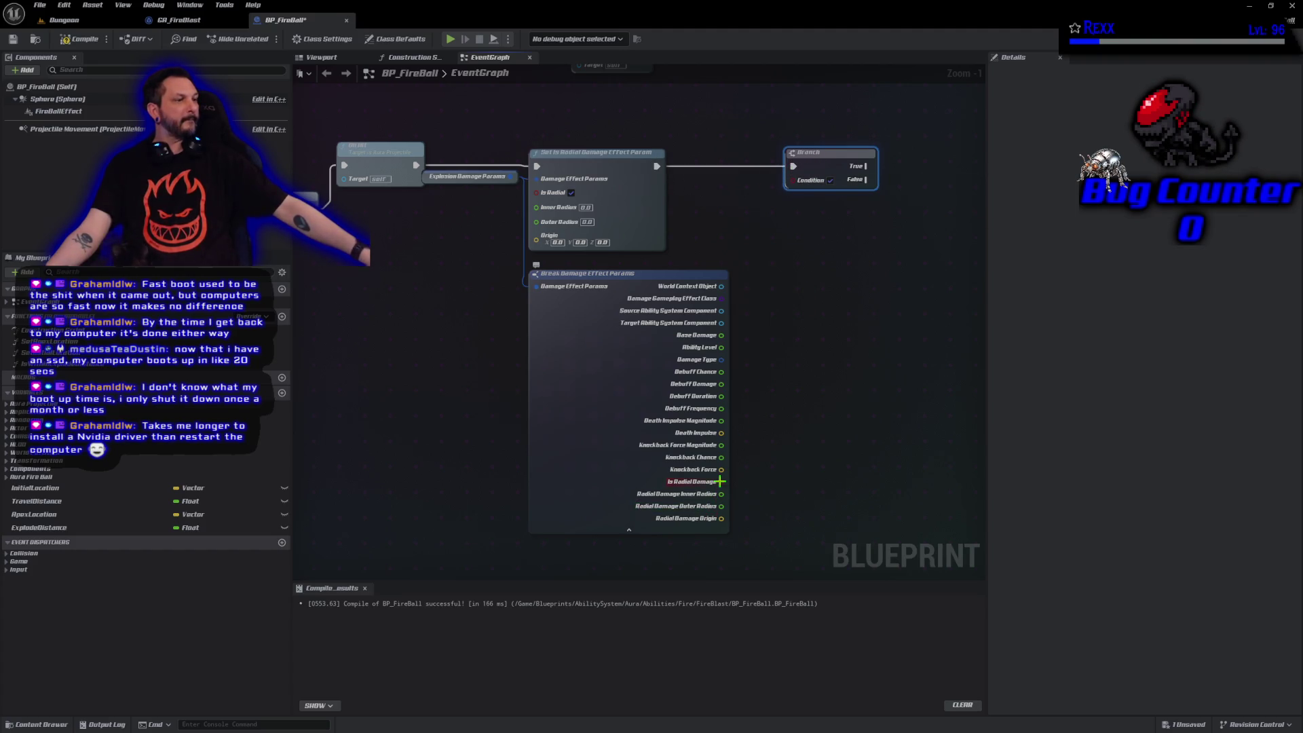
pyautogui.moveTo(721, 481)
pyautogui.mouseDown()
pyautogui.moveTo(818, 500)
pyautogui.moveTo(811, 186)
pyautogui.mouseUp()
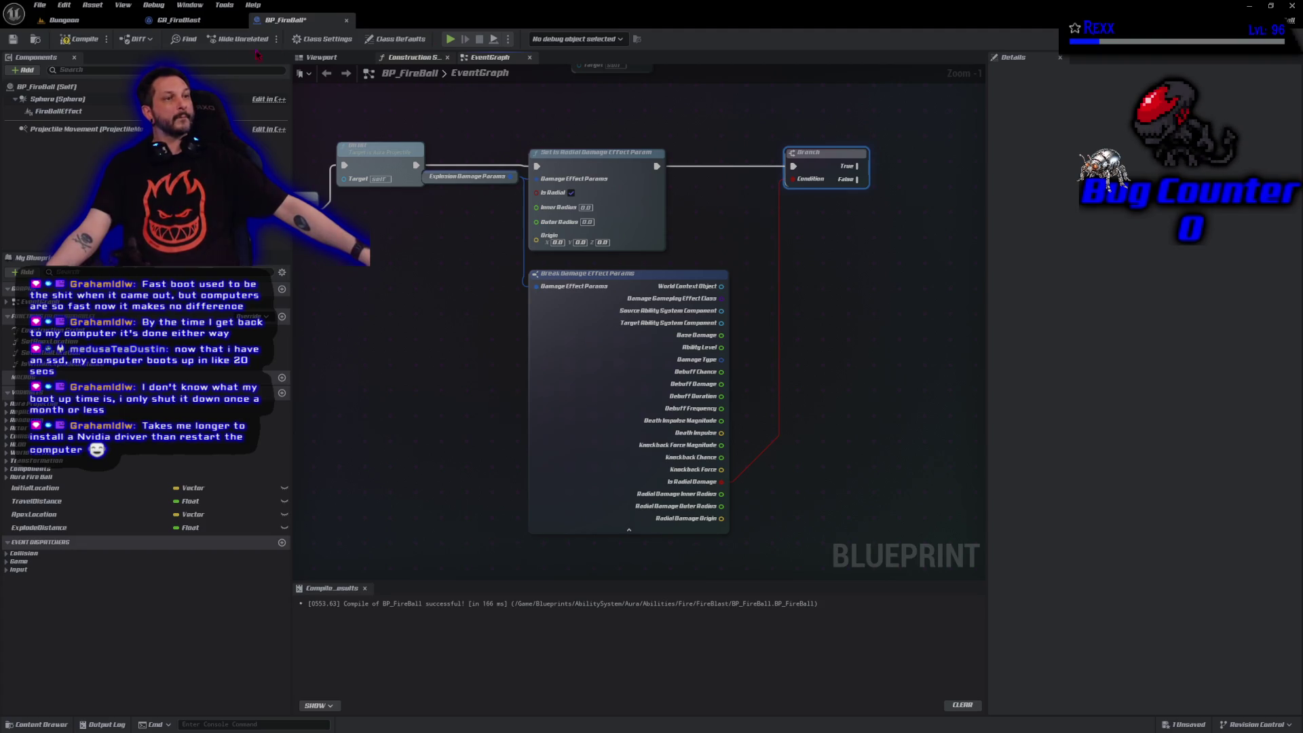
pyautogui.click(61, 42)
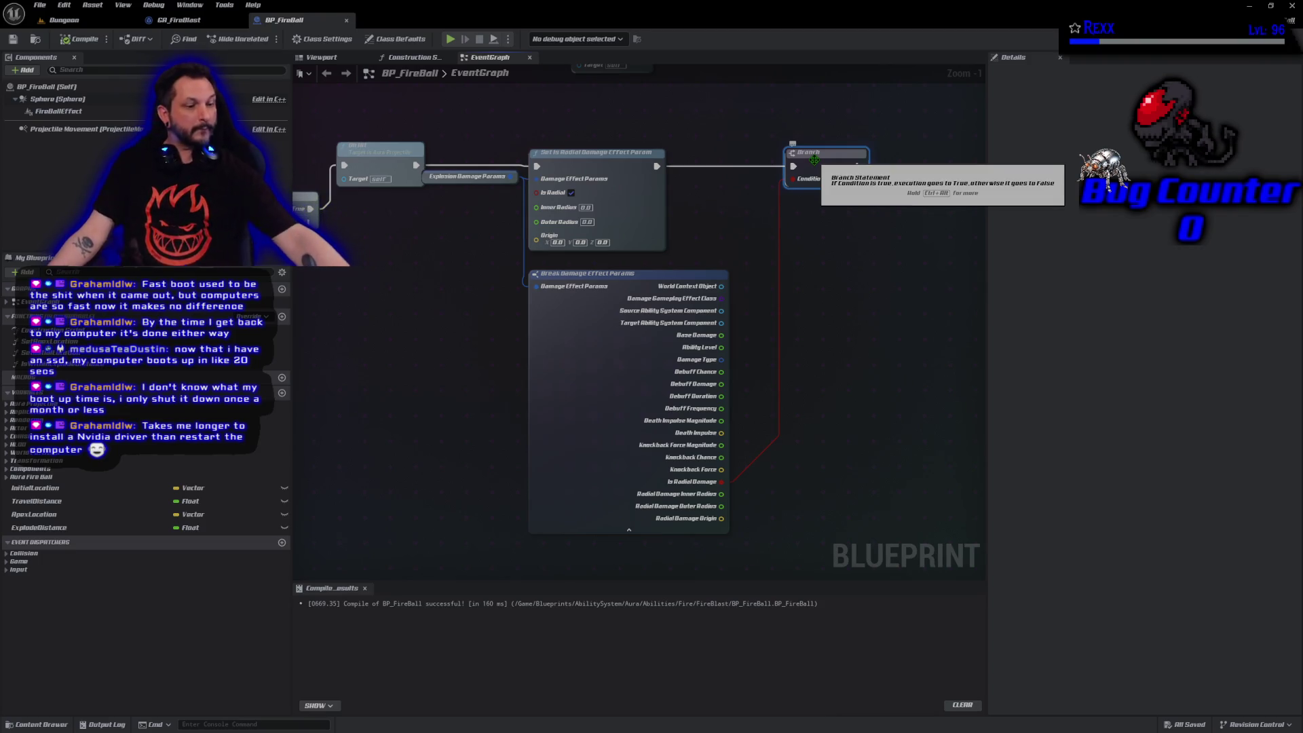
# Delete the Branch and Break Damage Effect Params nodes.
pyautogui.press('Delete')
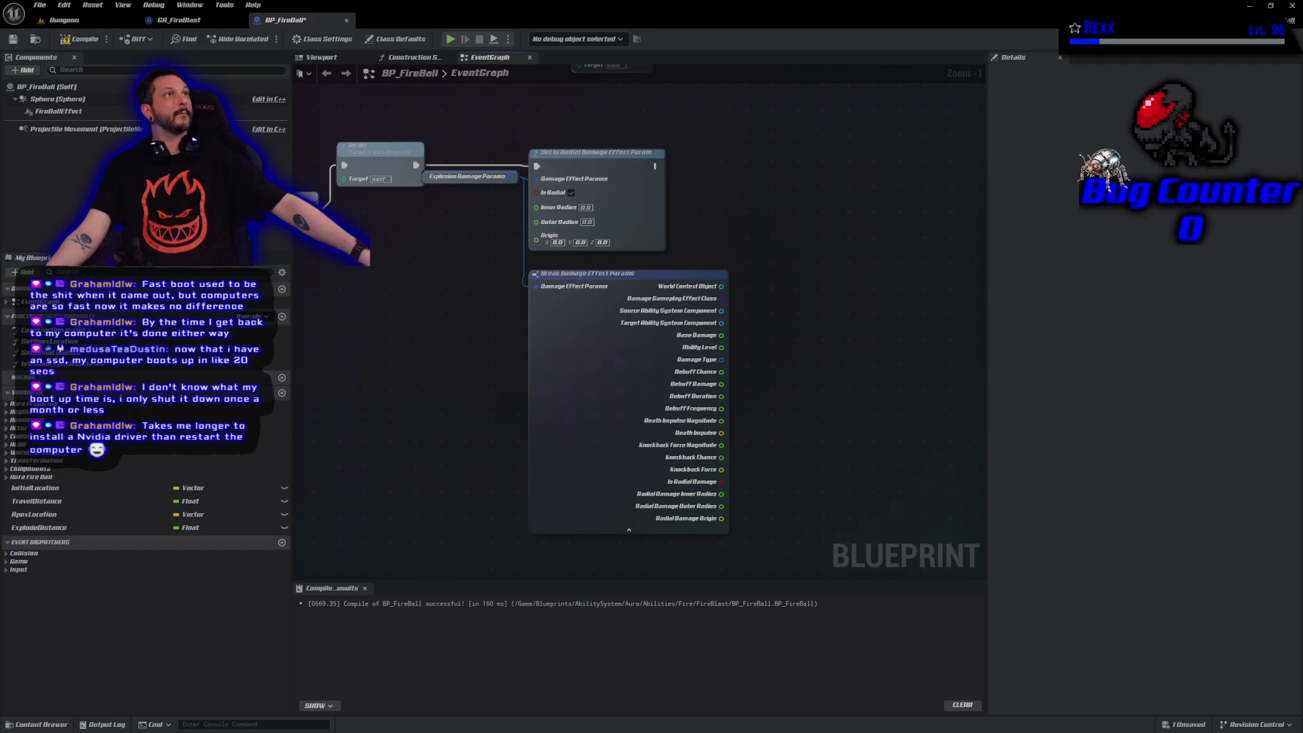
pyautogui.click(601, 371)
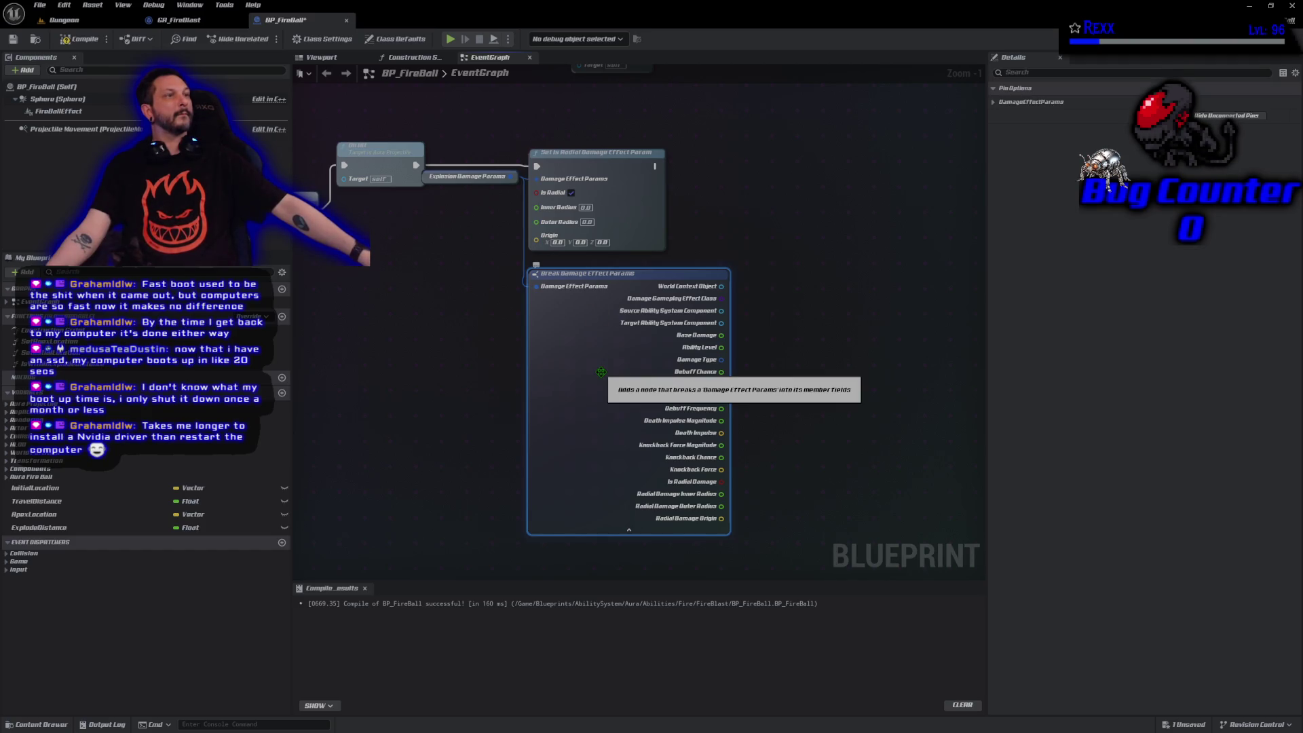
pyautogui.press('Delete')
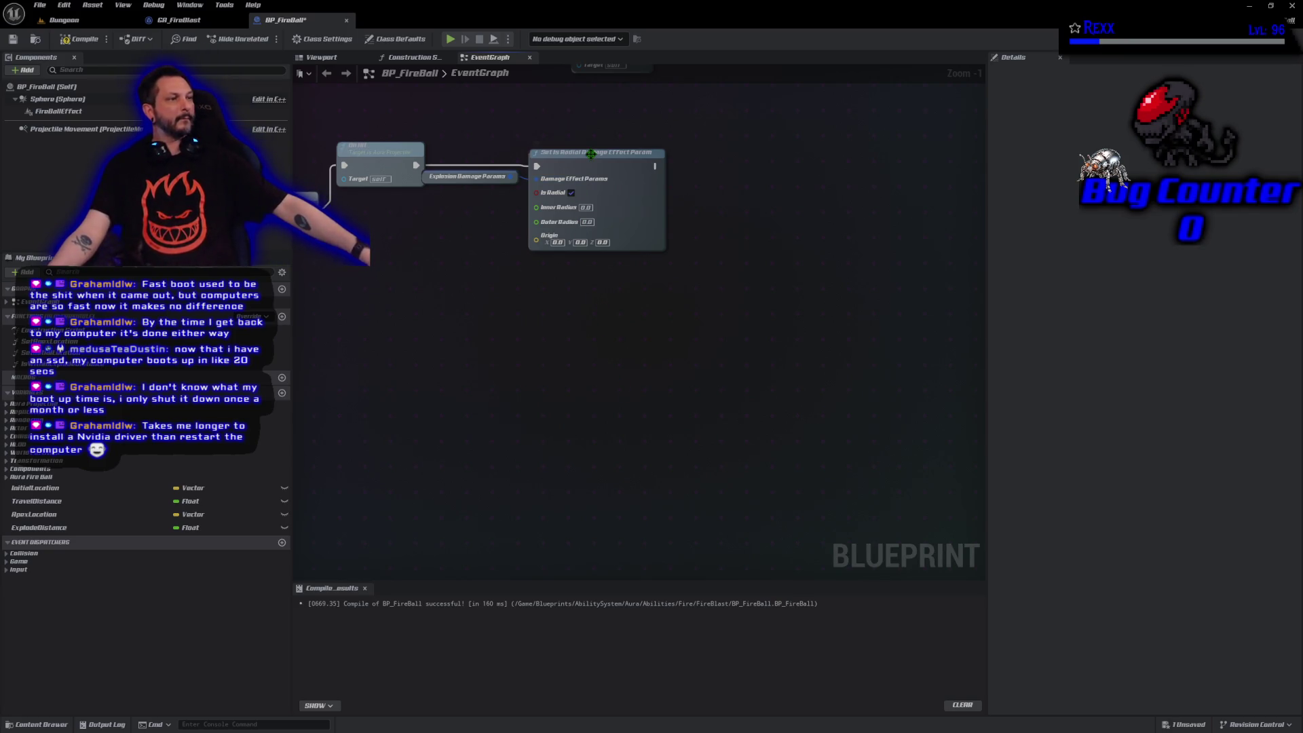
# Nudge the Set Is Radial Damage node and Explosion Damage Params getter right, then recompile.
pyautogui.moveTo(597, 155); pyautogui.dragTo(611, 155)
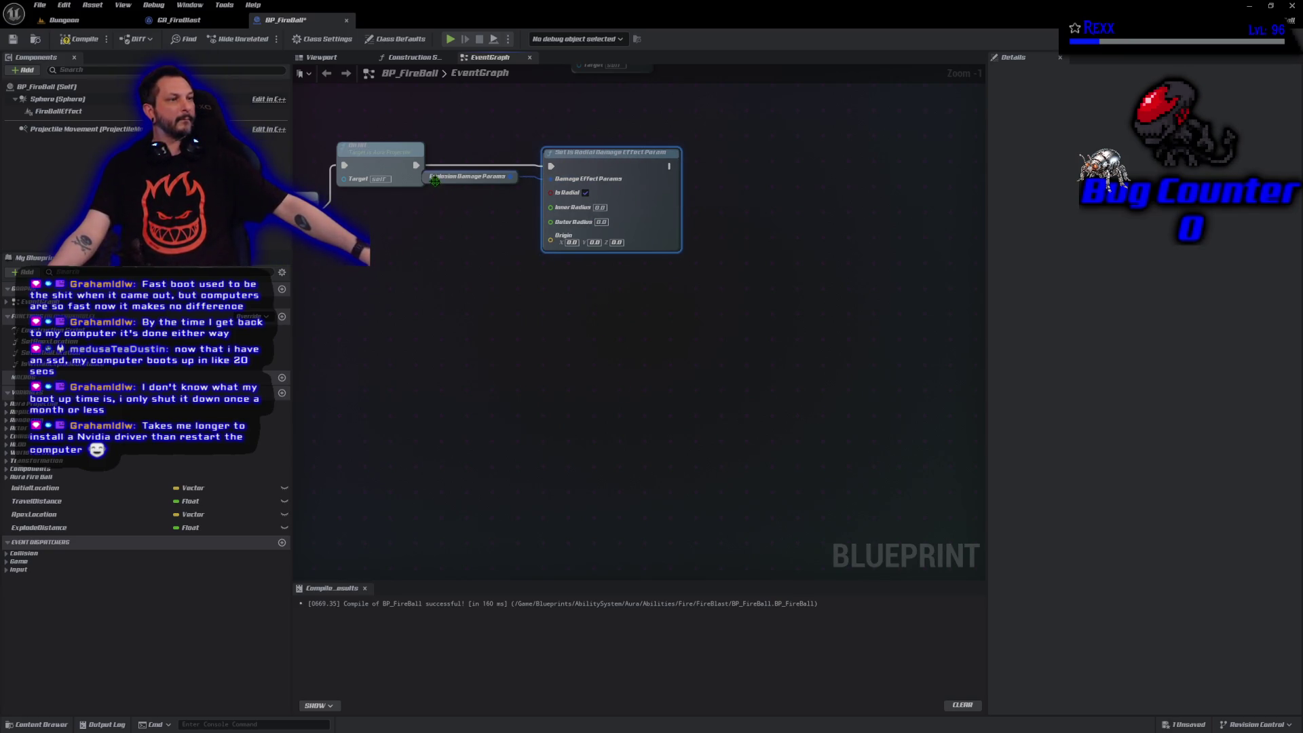
pyautogui.moveTo(441, 176); pyautogui.dragTo(448, 176)
pyautogui.click(80, 39)
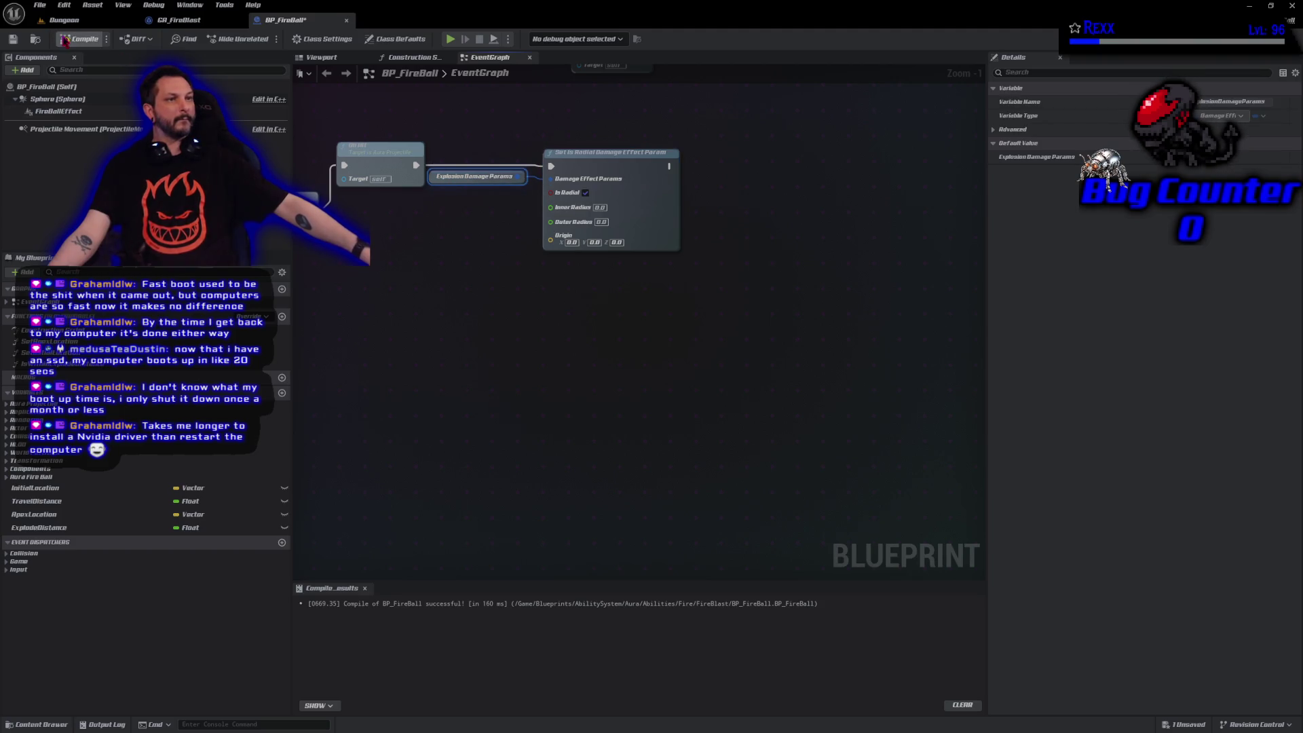
pyautogui.click(40, 5)
pyautogui.click(68, 71)
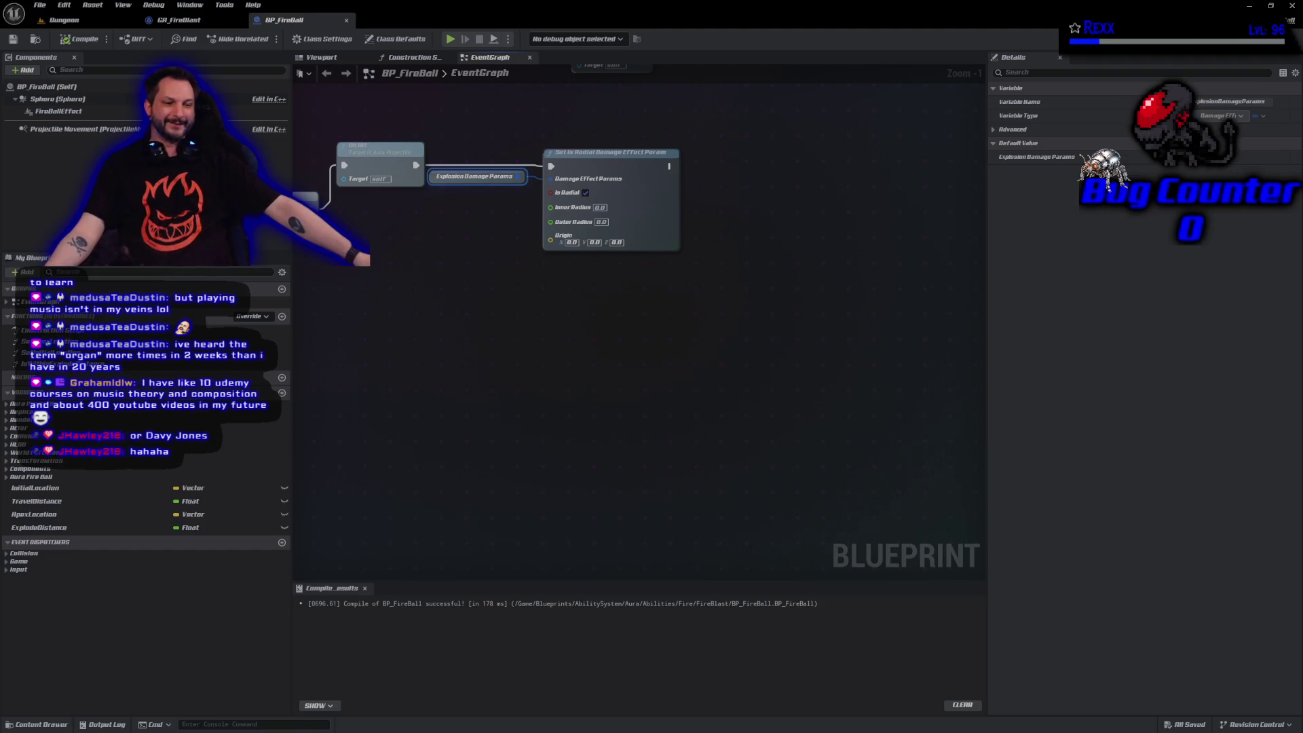
pyautogui.click(478, 256)
pyautogui.moveTo(477, 256)
pyautogui.mouseDown()
pyautogui.moveTo(512, 389)
pyautogui.moveTo(431, 441)
pyautogui.moveTo(440, 430)
pyautogui.mouseUp()
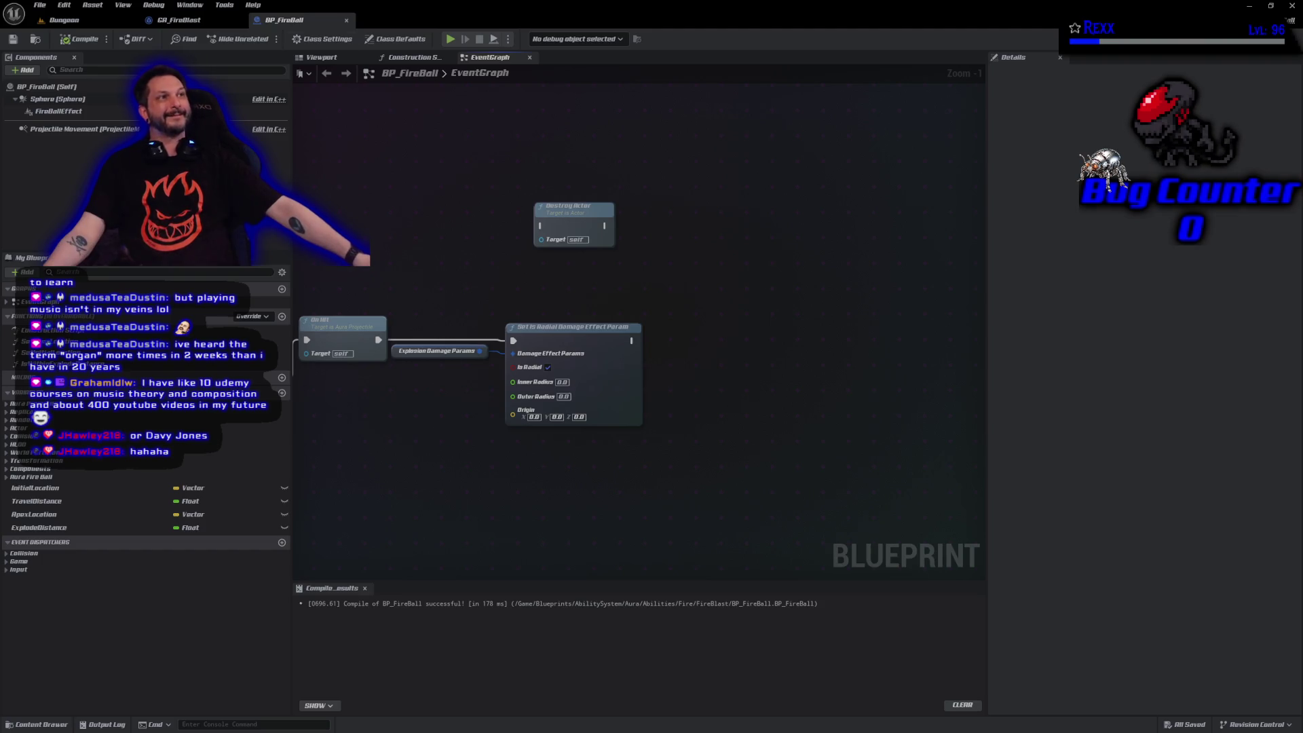
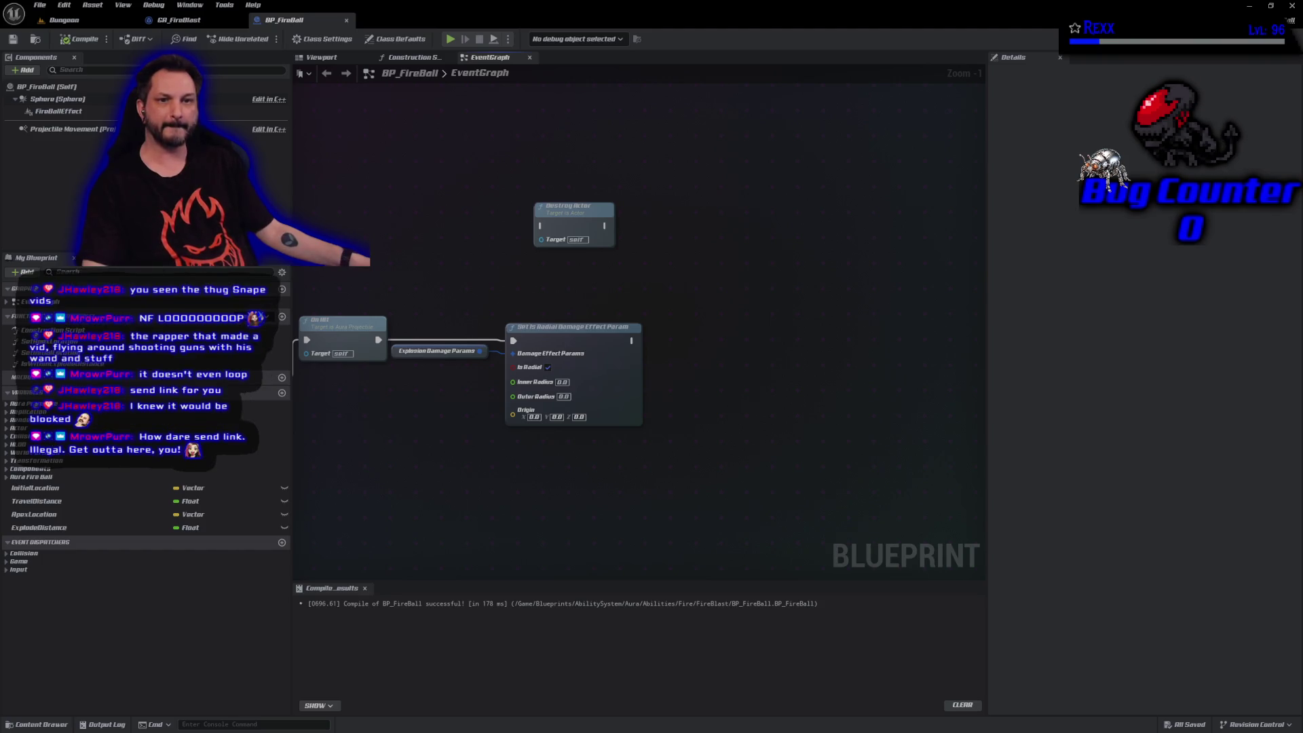
# Bring up the browser, pause the playing video, and close the browser to return to the editor.
pyautogui.moveTo(629, 732)
pyautogui.mouseDown()
pyautogui.moveTo(629, 338)
pyautogui.moveTo(600, 158)
pyautogui.moveTo(635, 140)
pyautogui.mouseUp()
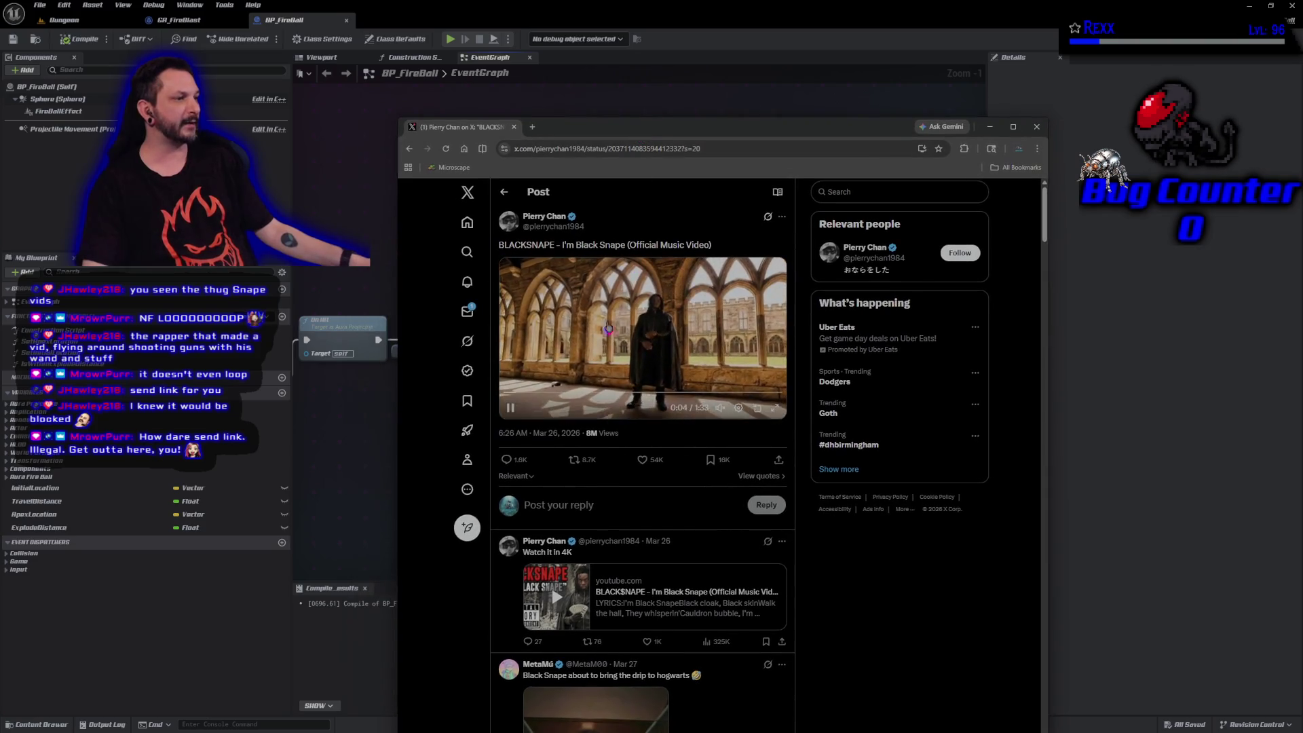
pyautogui.click(511, 408)
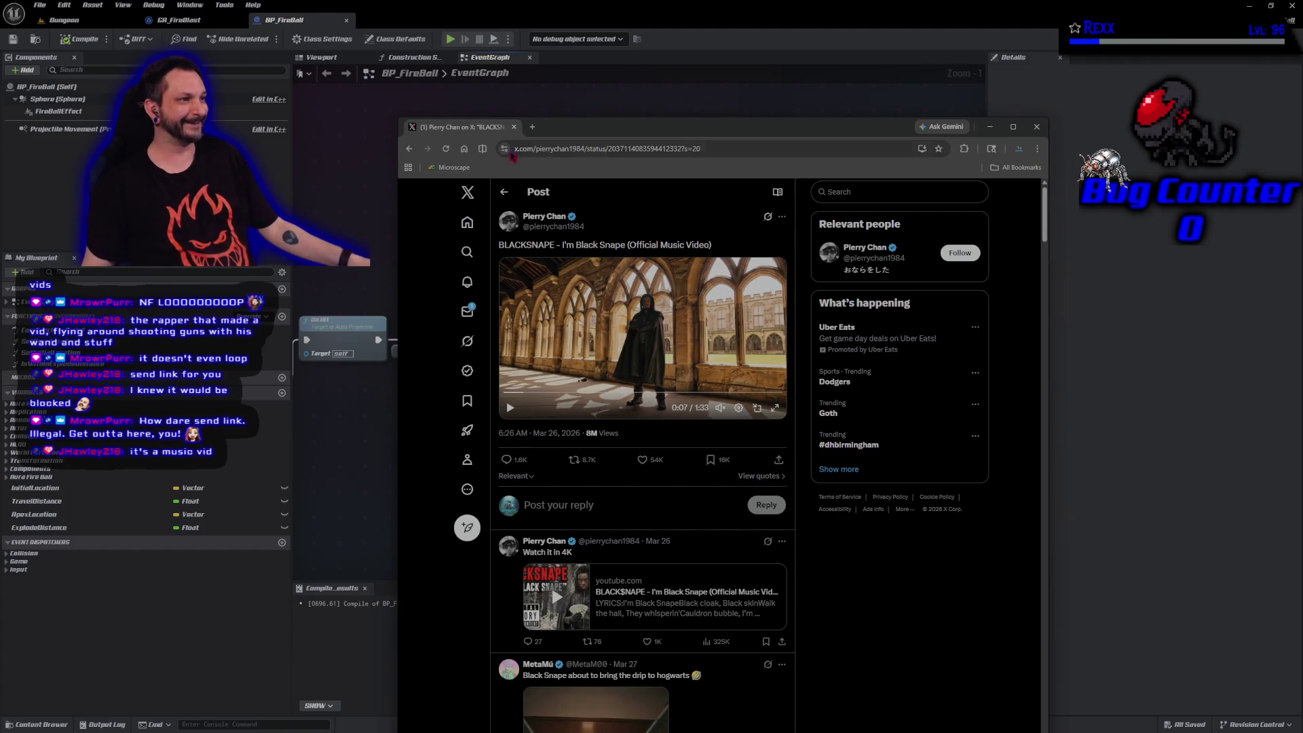
pyautogui.click(514, 127)
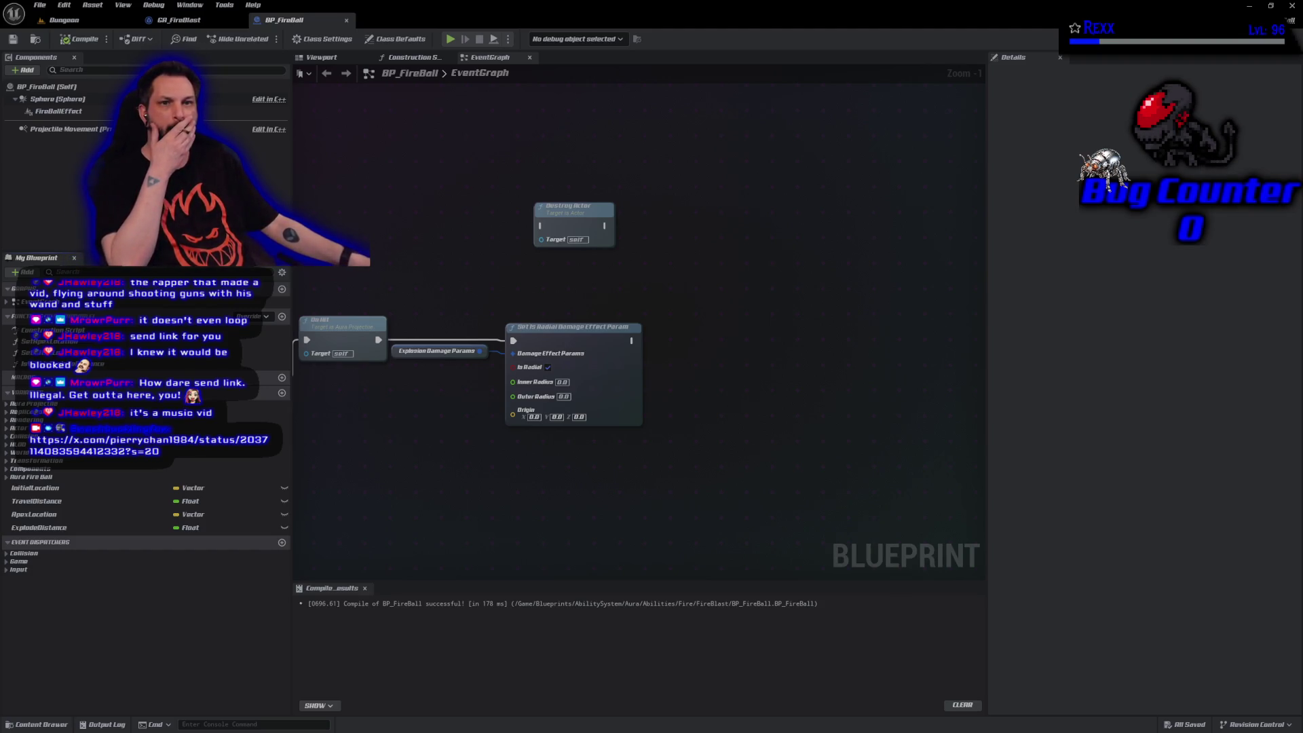
pyautogui.moveTo(1302, 93); pyautogui.dragTo(466, 84)
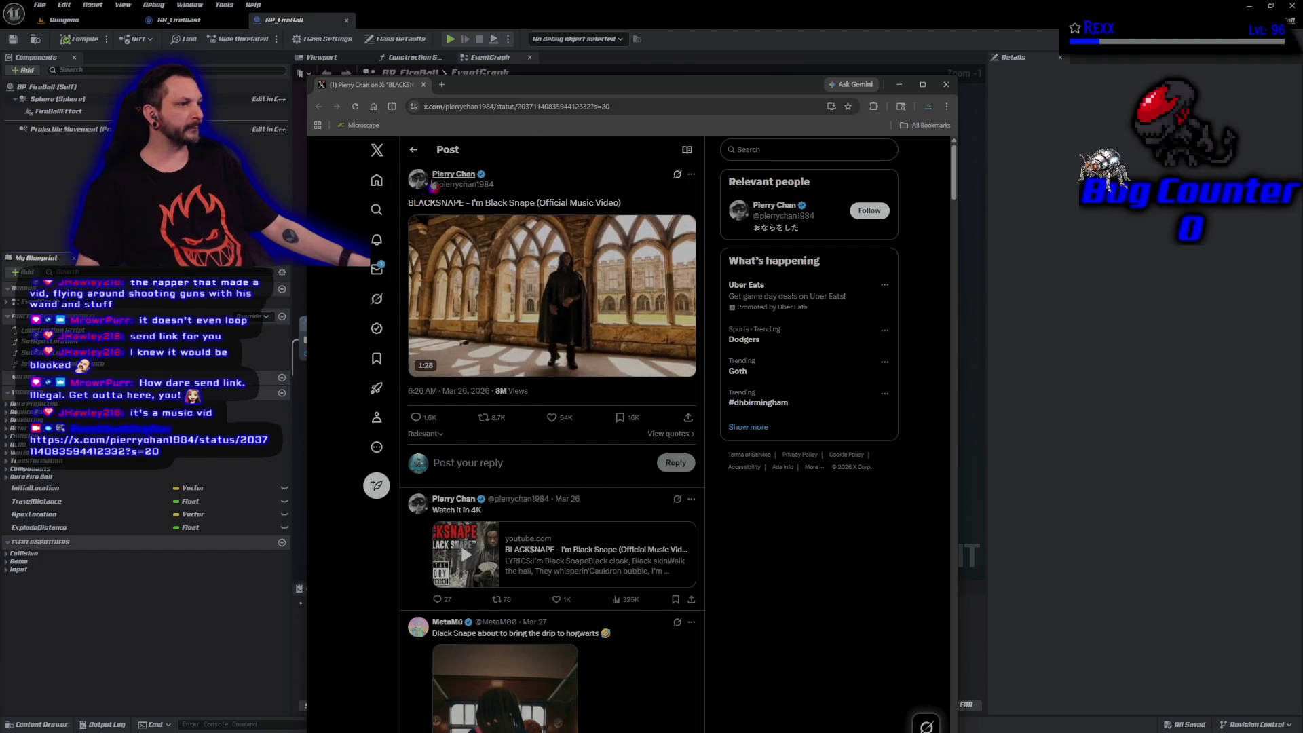
pyautogui.click(378, 183)
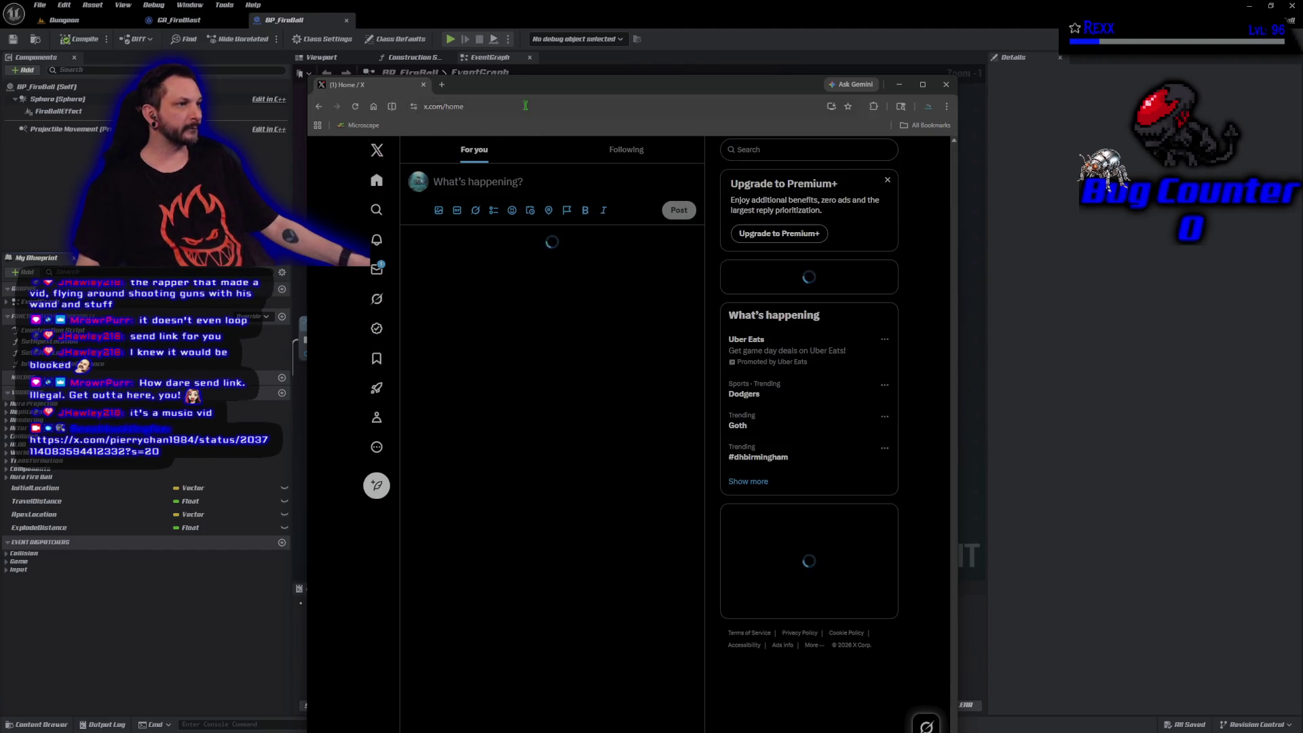
pyautogui.hotkey('ctrl', 'w')
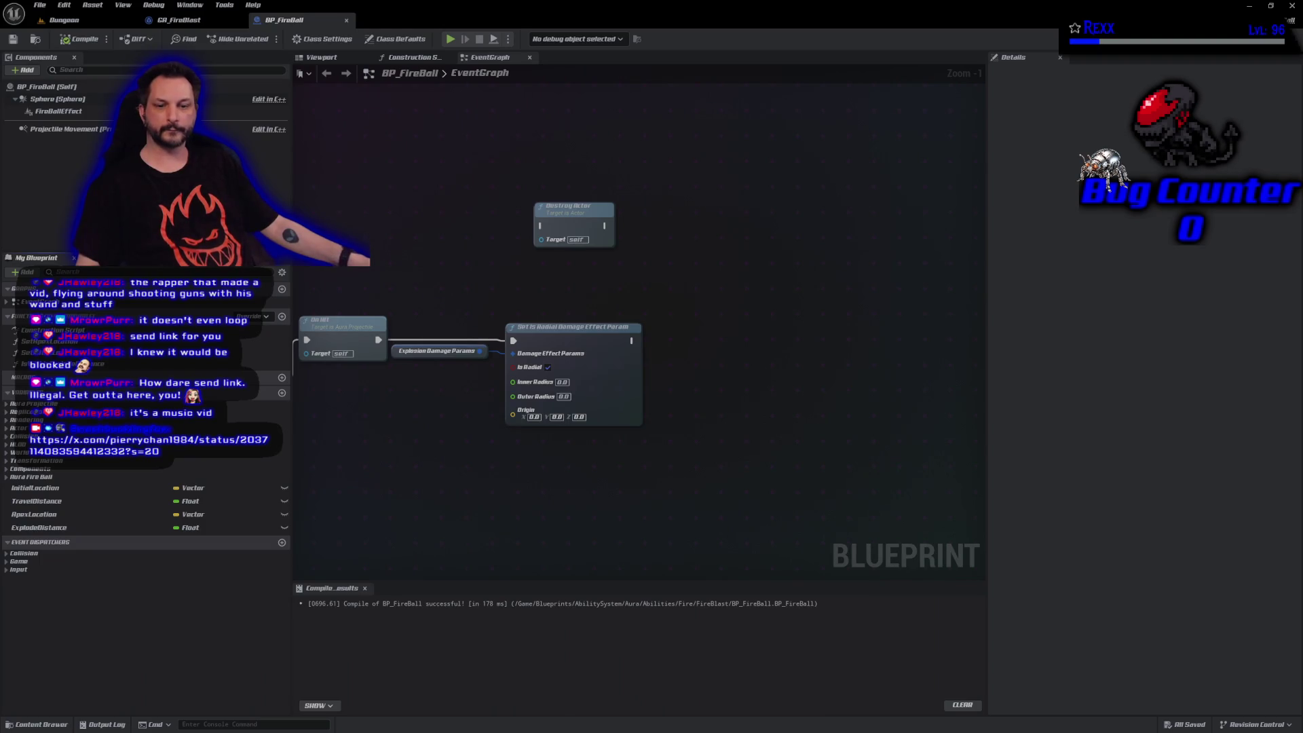
pyautogui.hotkey('alt', 'Tab')
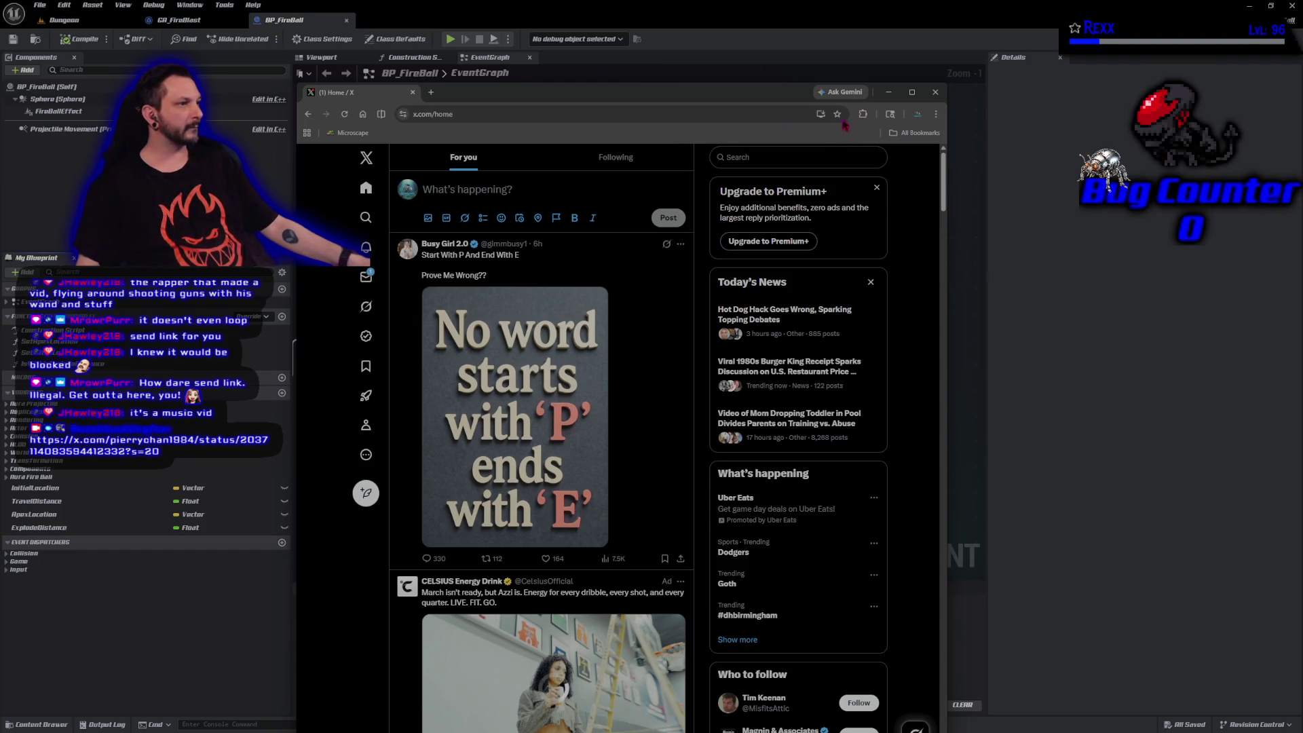
pyautogui.click(936, 92)
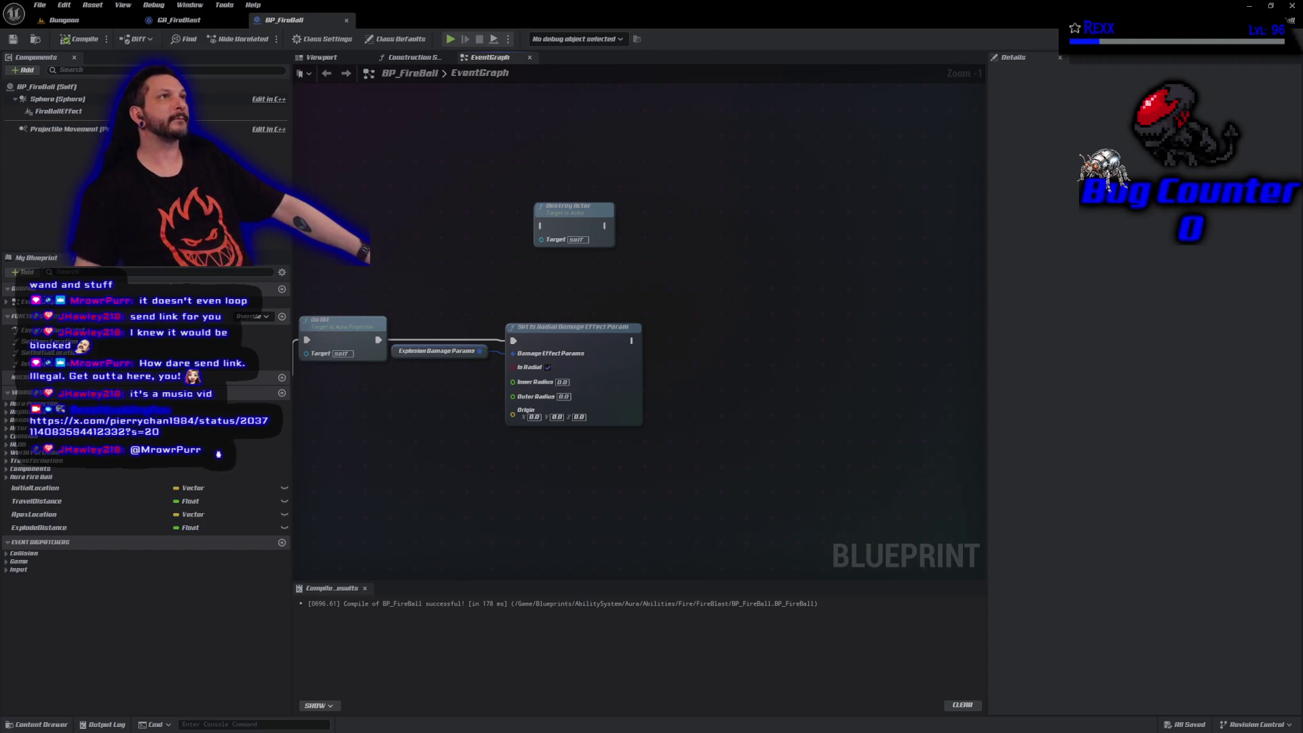
# Enter Inner Radius 50 and Outer Radius 300 on Set Is Radial Damage Effect Param.
pyautogui.scroll(1, 437, 461)
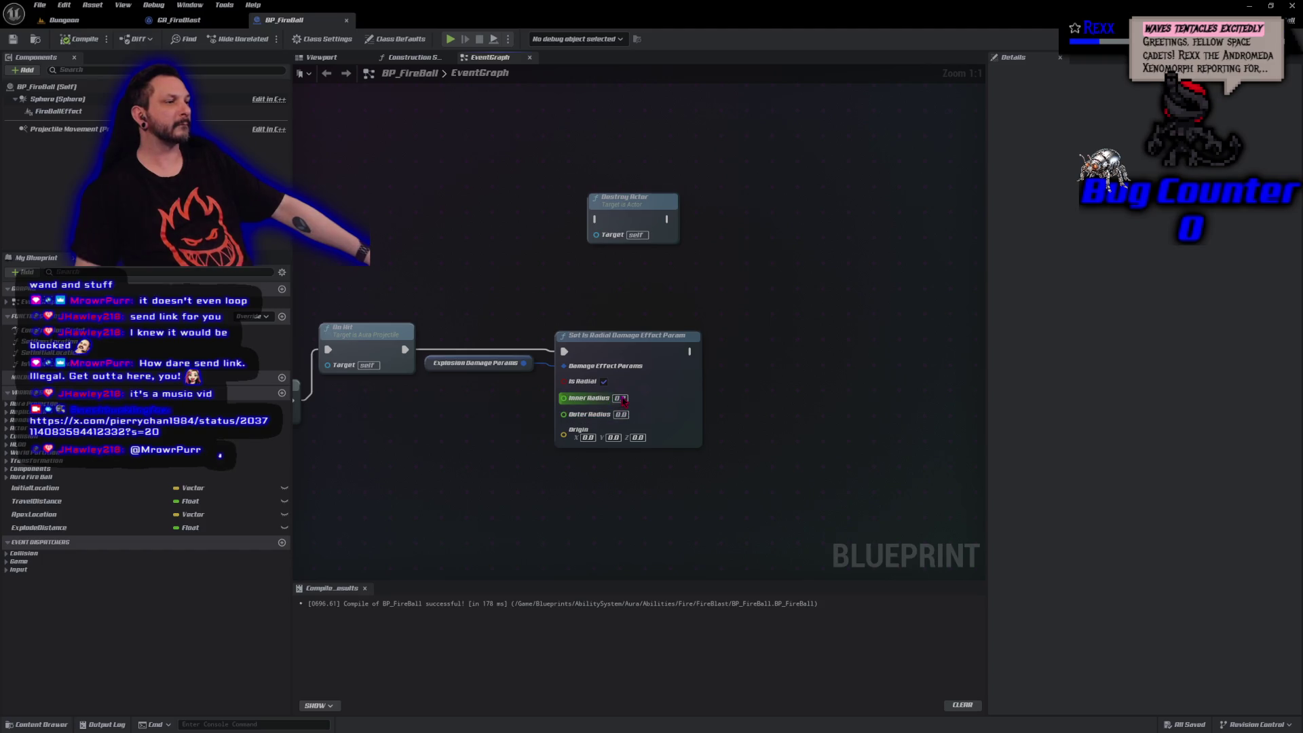
pyautogui.write('50')
pyautogui.press('Return')
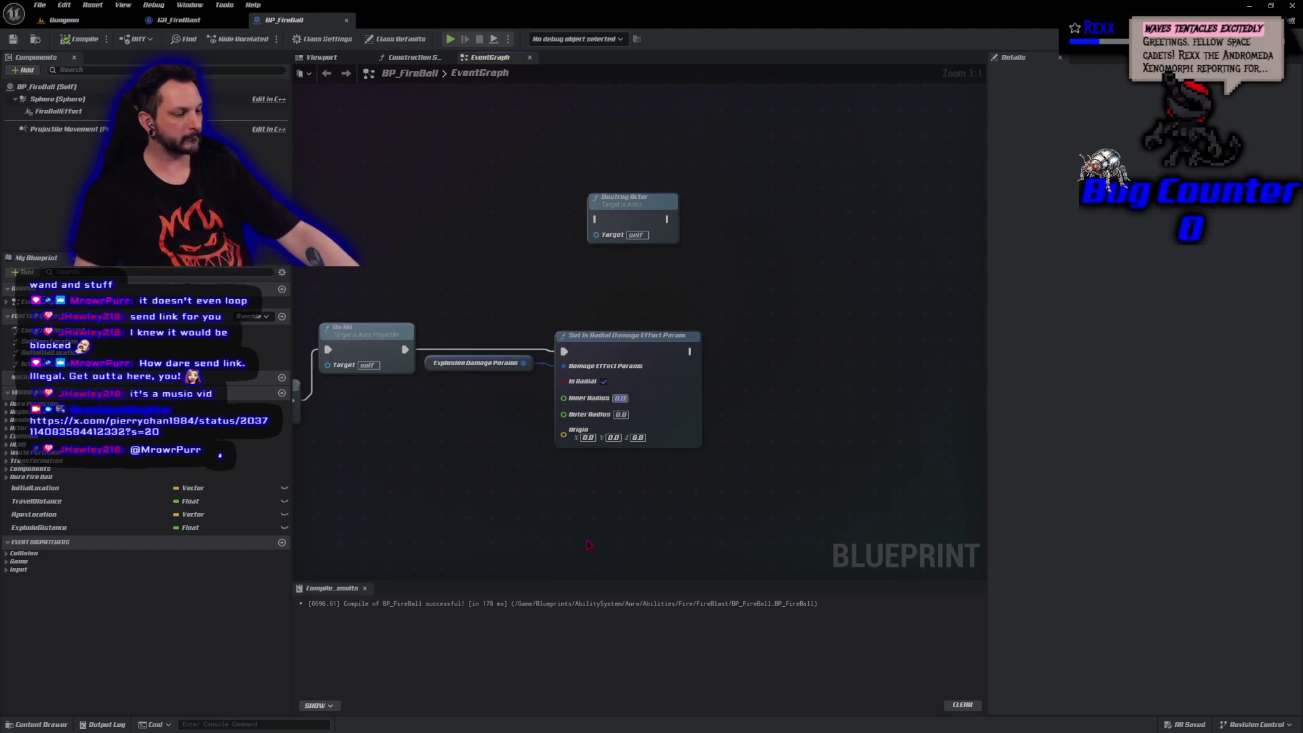
pyautogui.press('Tab')
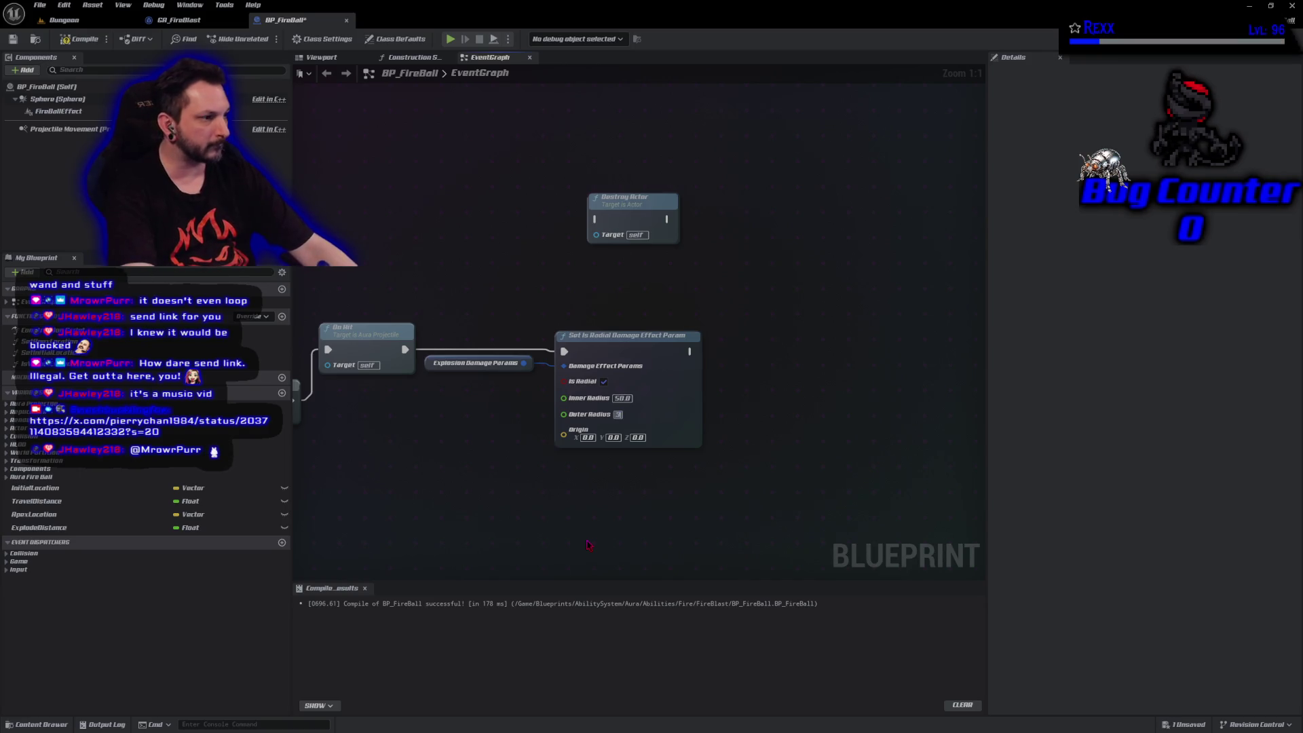
pyautogui.write('300')
pyautogui.press('Return')
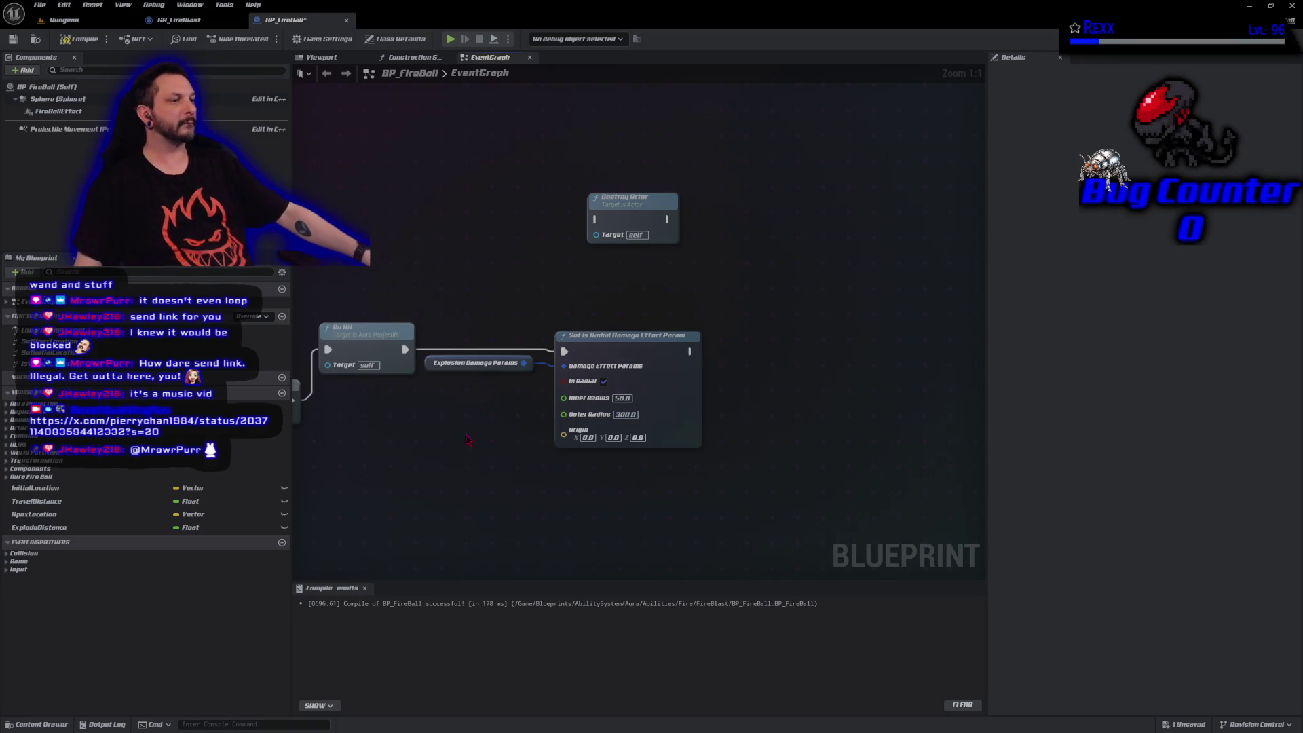
pyautogui.moveTo(465, 434); pyautogui.dragTo(564, 434)
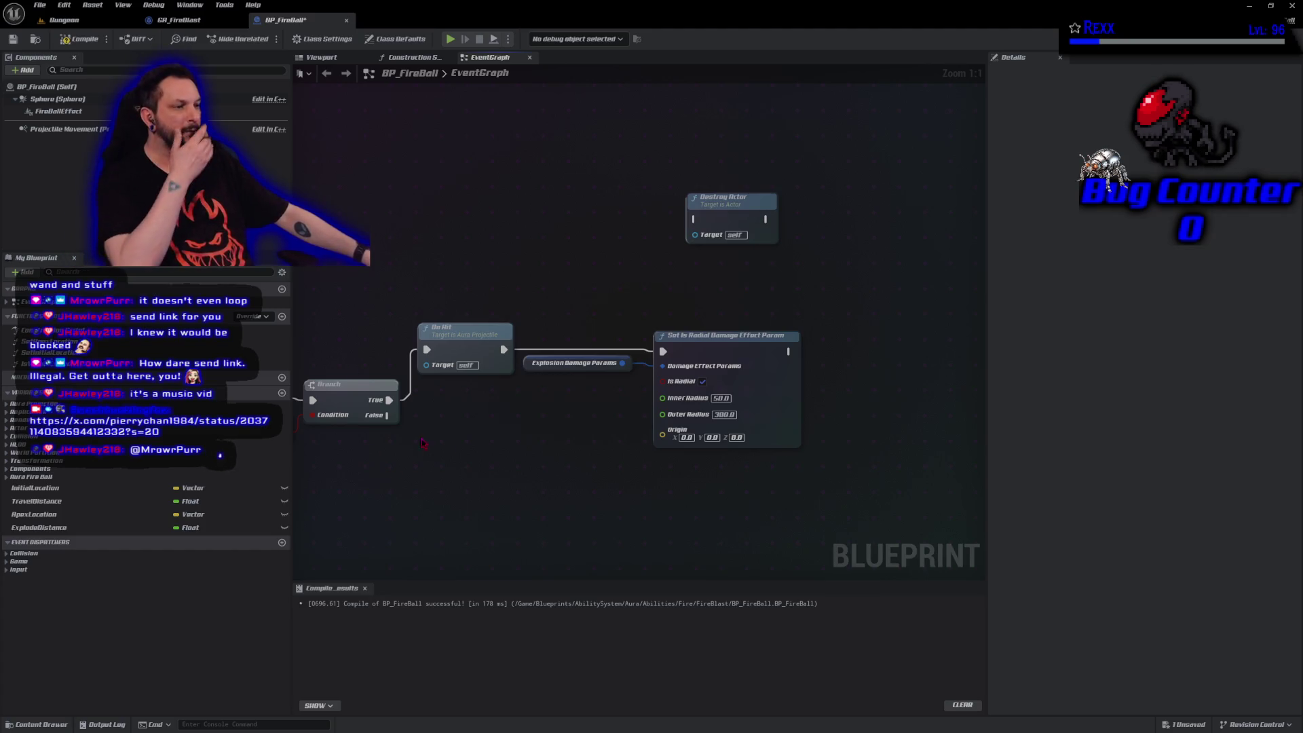
# Add a Get Actor Location node and wire its Return Value into Origin.
pyautogui.rightClick(464, 438)
pyautogui.write('get a')
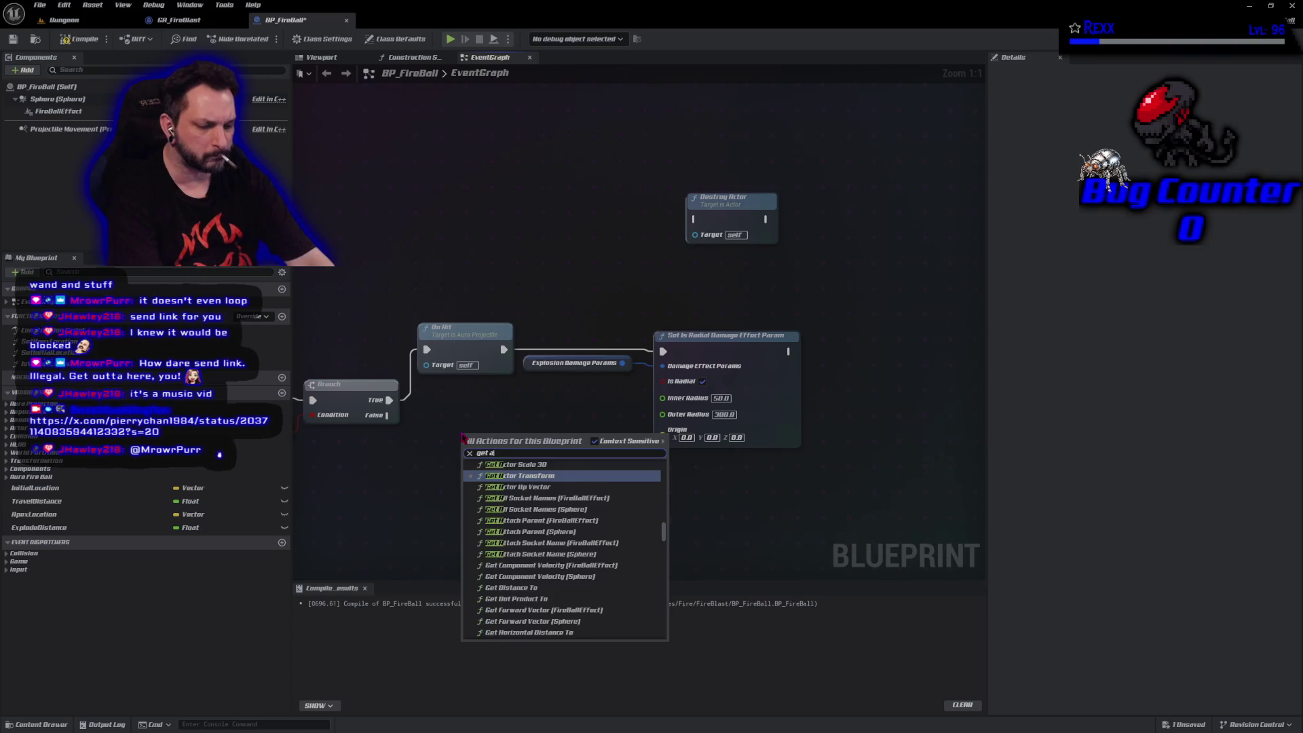
pyautogui.write('ctor loca')
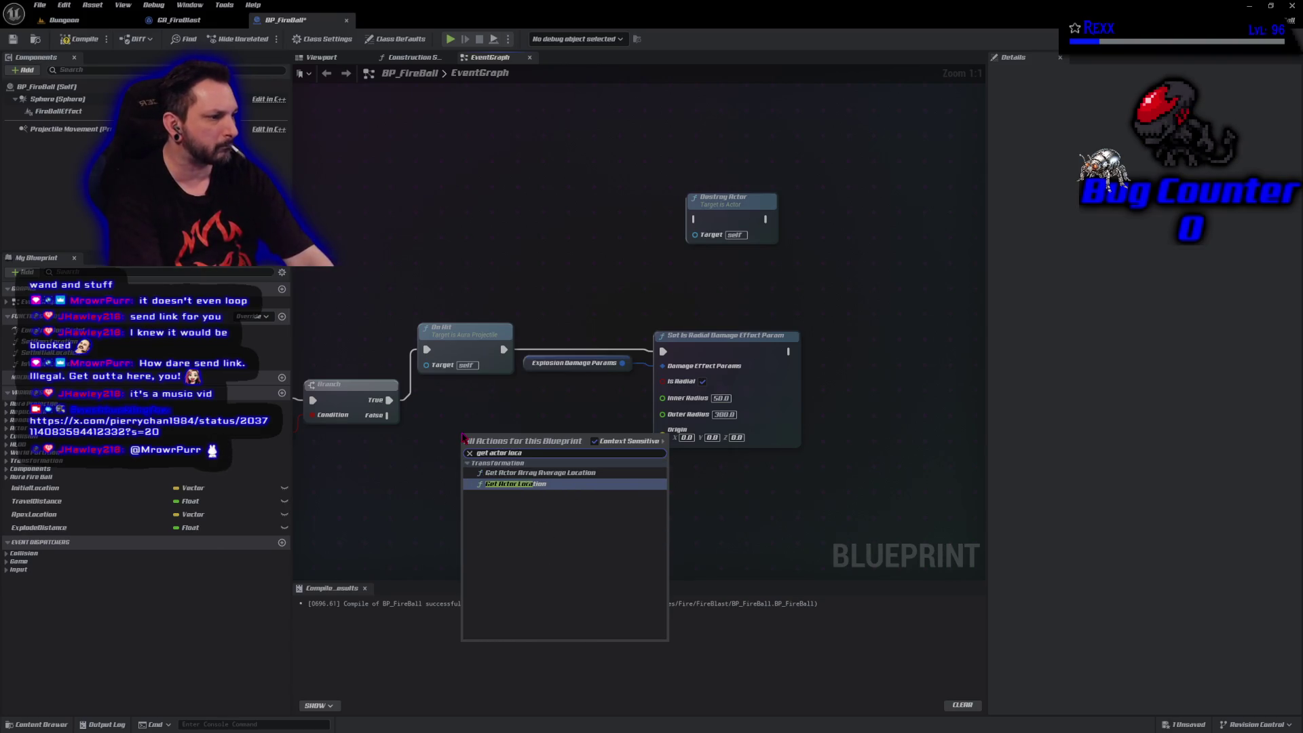
pyautogui.press('Return')
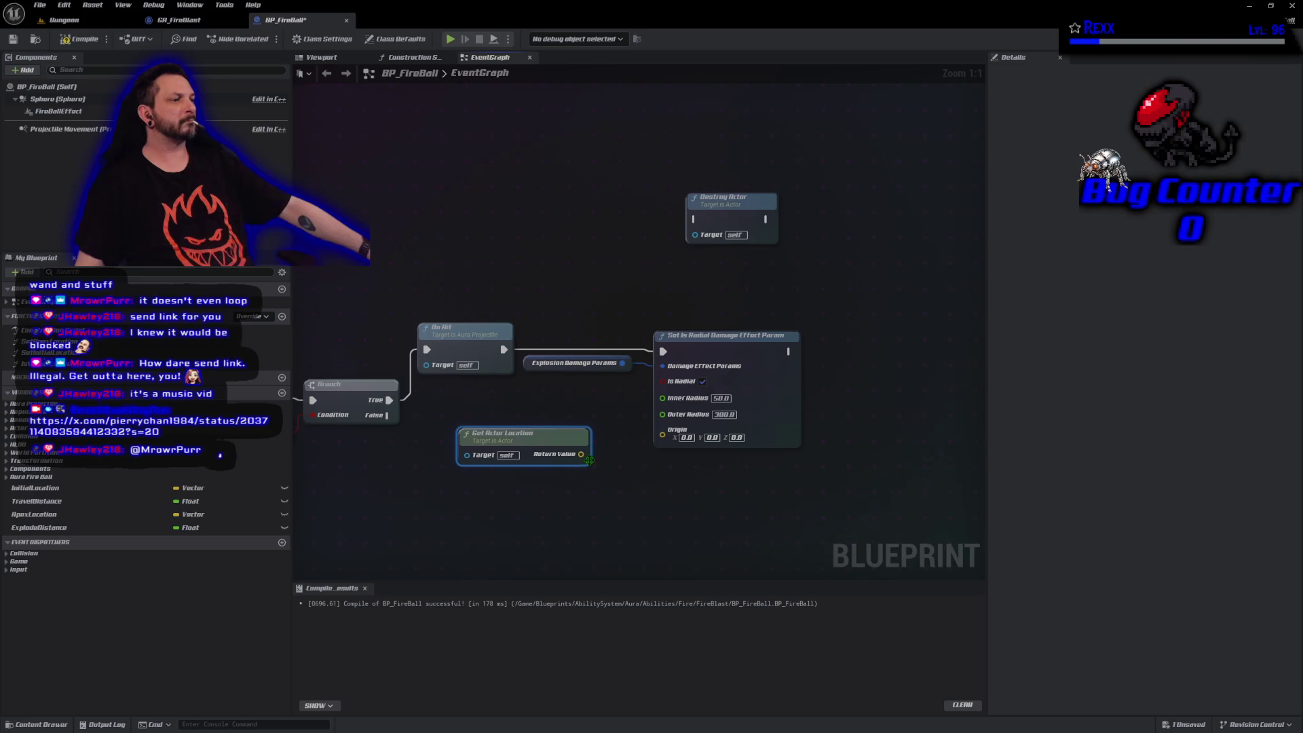
pyautogui.moveTo(582, 454)
pyautogui.mouseDown()
pyautogui.moveTo(662, 433)
pyautogui.moveTo(590, 427)
pyautogui.moveTo(601, 416)
pyautogui.mouseUp()
# Compile the fireball blueprint and save all changed assets.
pyautogui.click(81, 39)
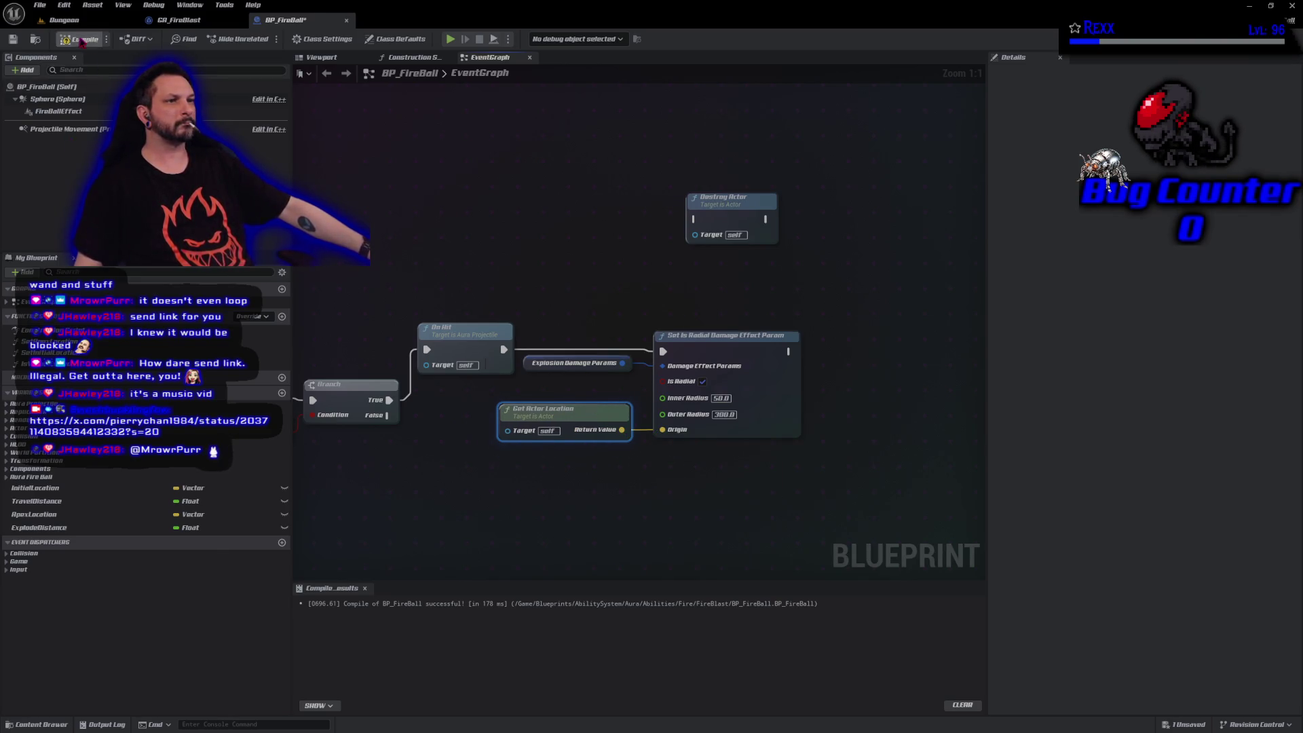
pyautogui.click(39, 5)
pyautogui.click(67, 72)
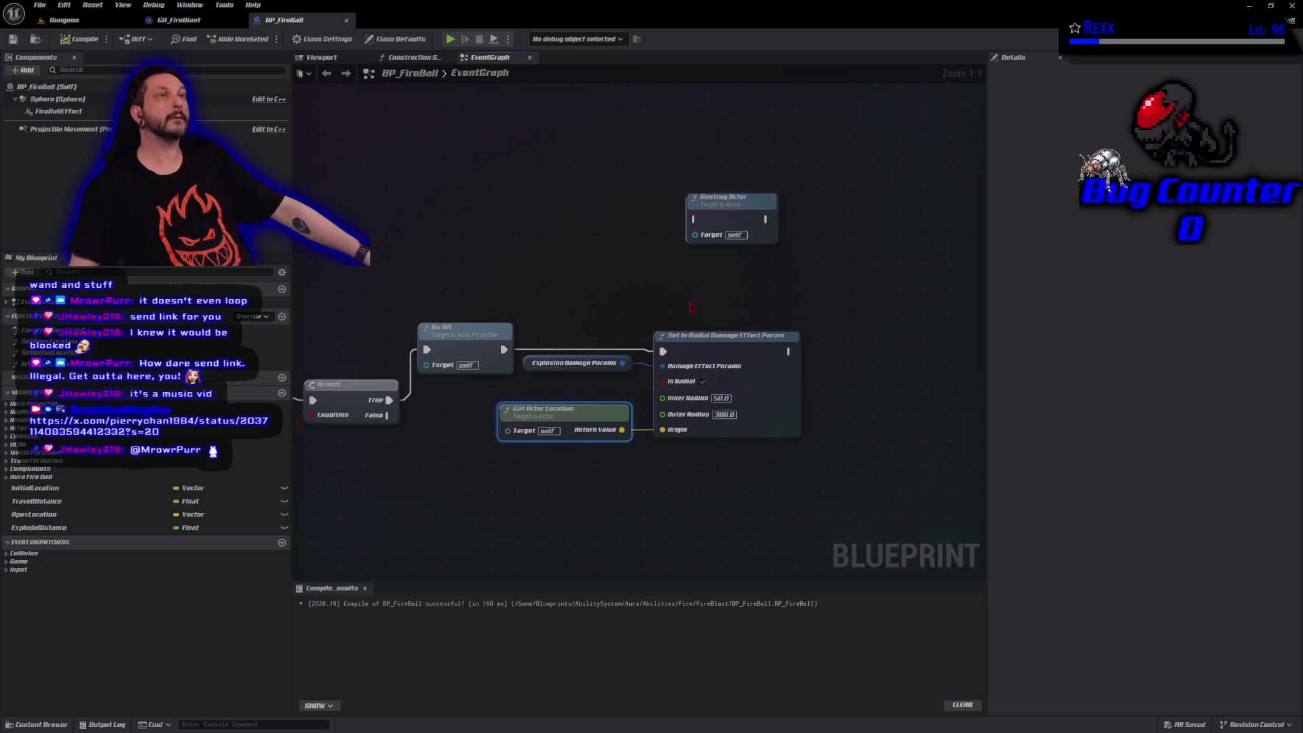
# Add a Set Knockback Direction node chained after the radial damage params node.
pyautogui.moveTo(691, 307); pyautogui.dragTo(518, 315)
pyautogui.rightClick(661, 345)
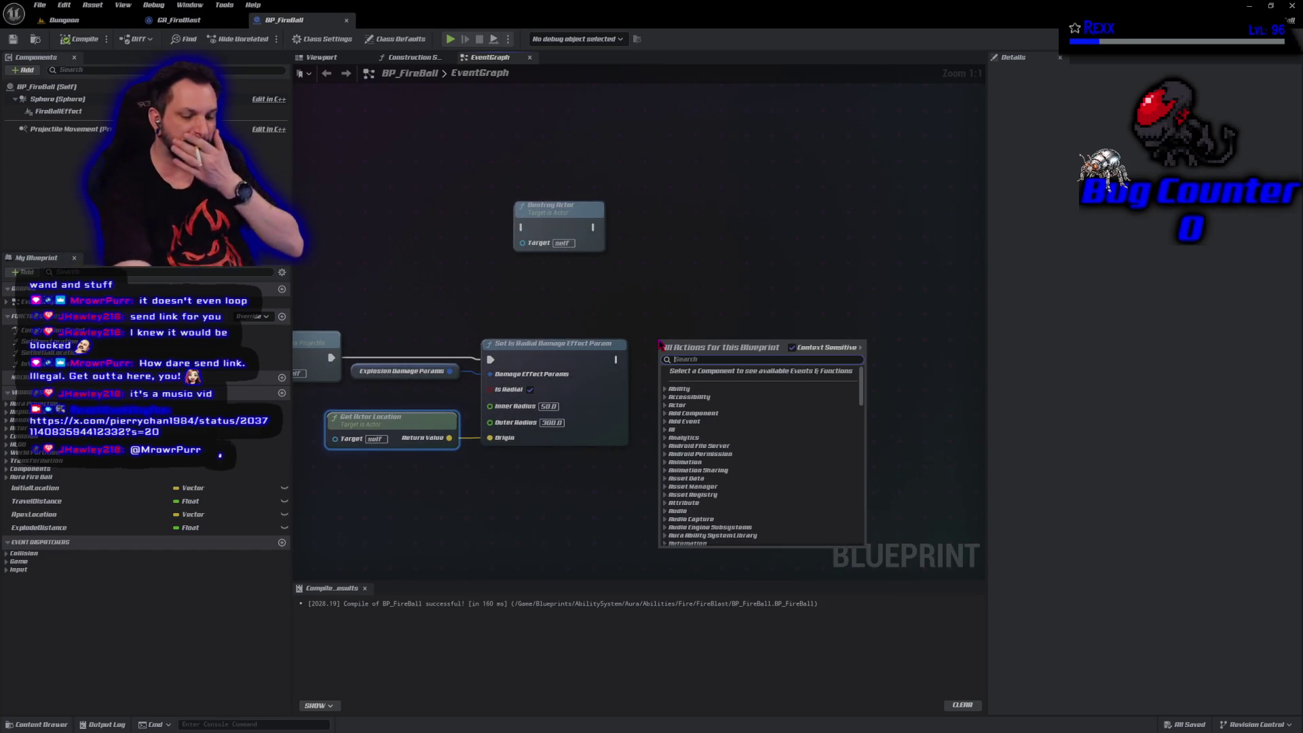
pyautogui.write('set')
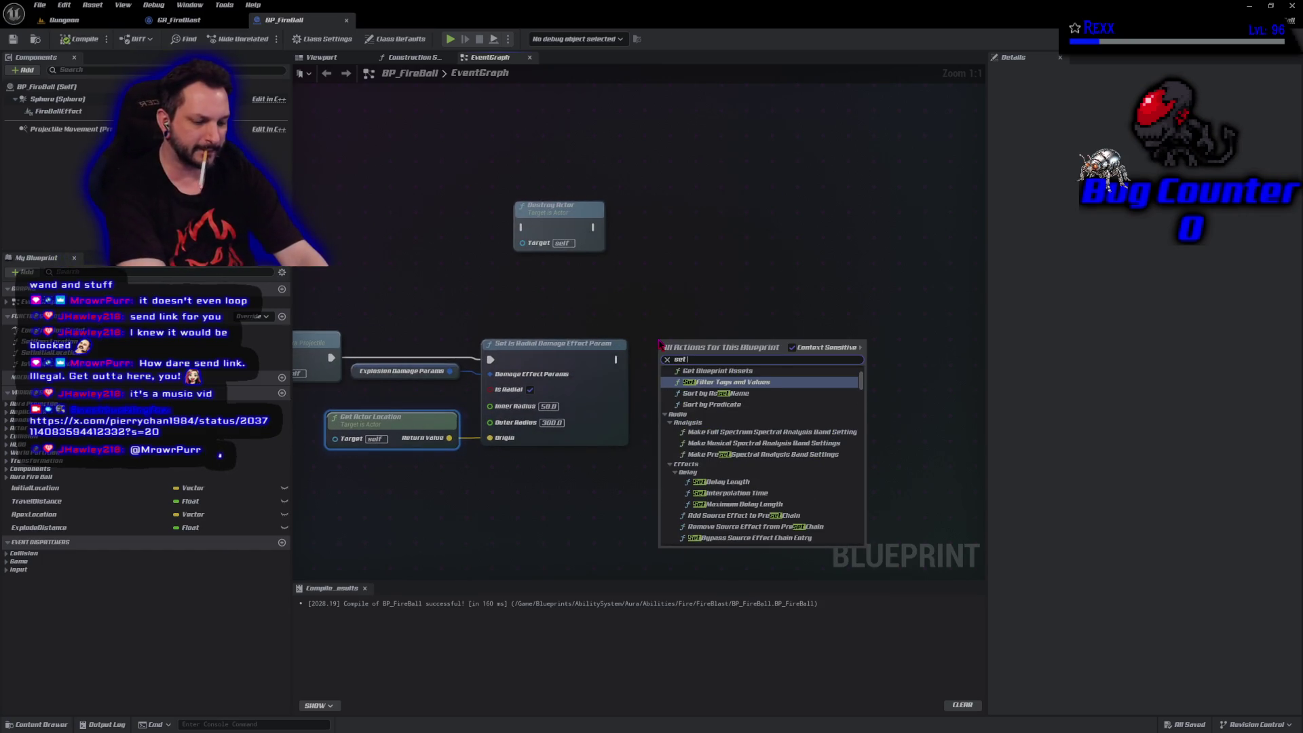
pyautogui.write(' knockback')
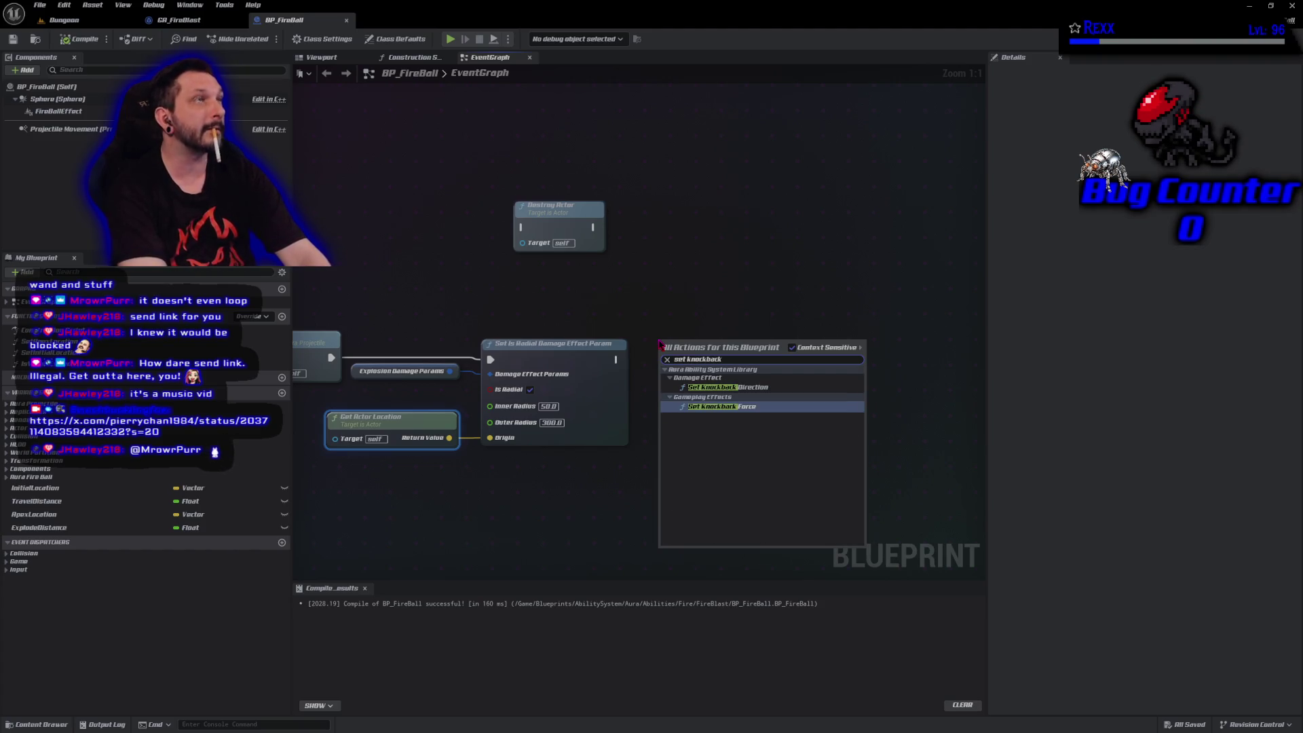
pyautogui.write(' dire')
pyautogui.press('Return')
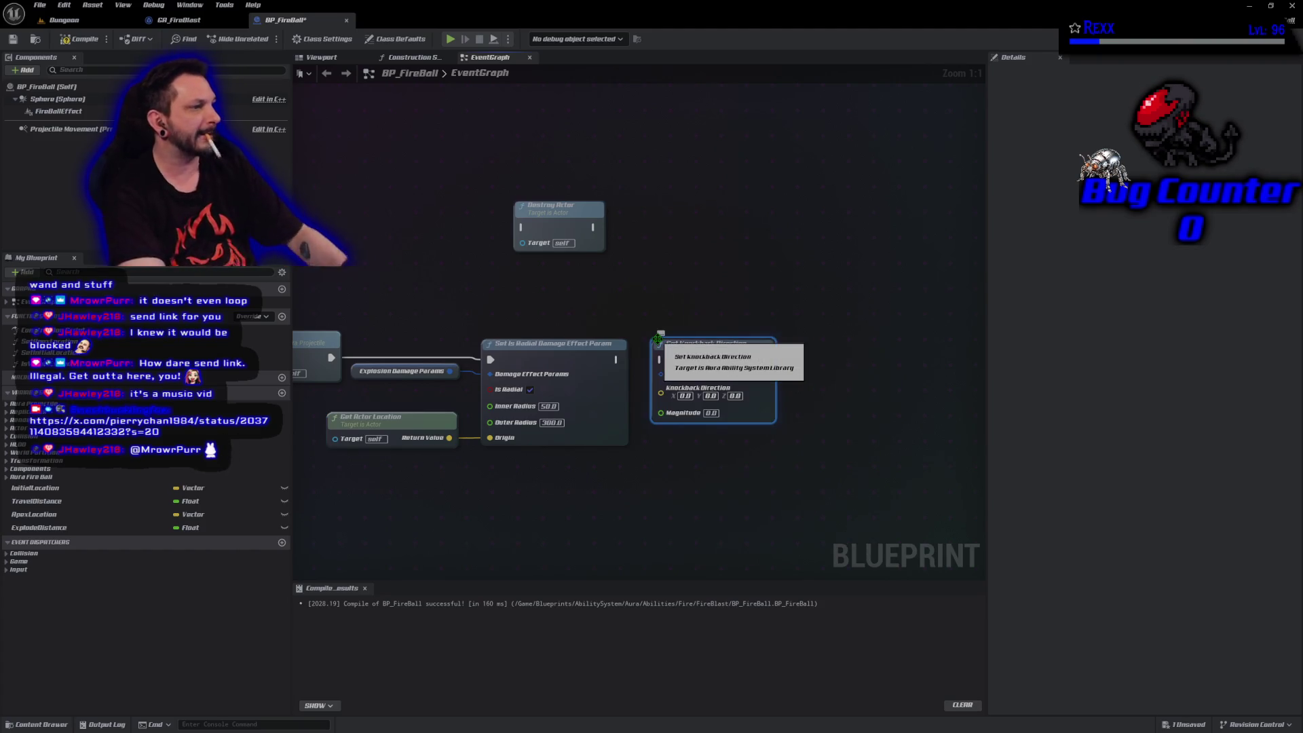
pyautogui.moveTo(616, 359); pyautogui.dragTo(807, 360)
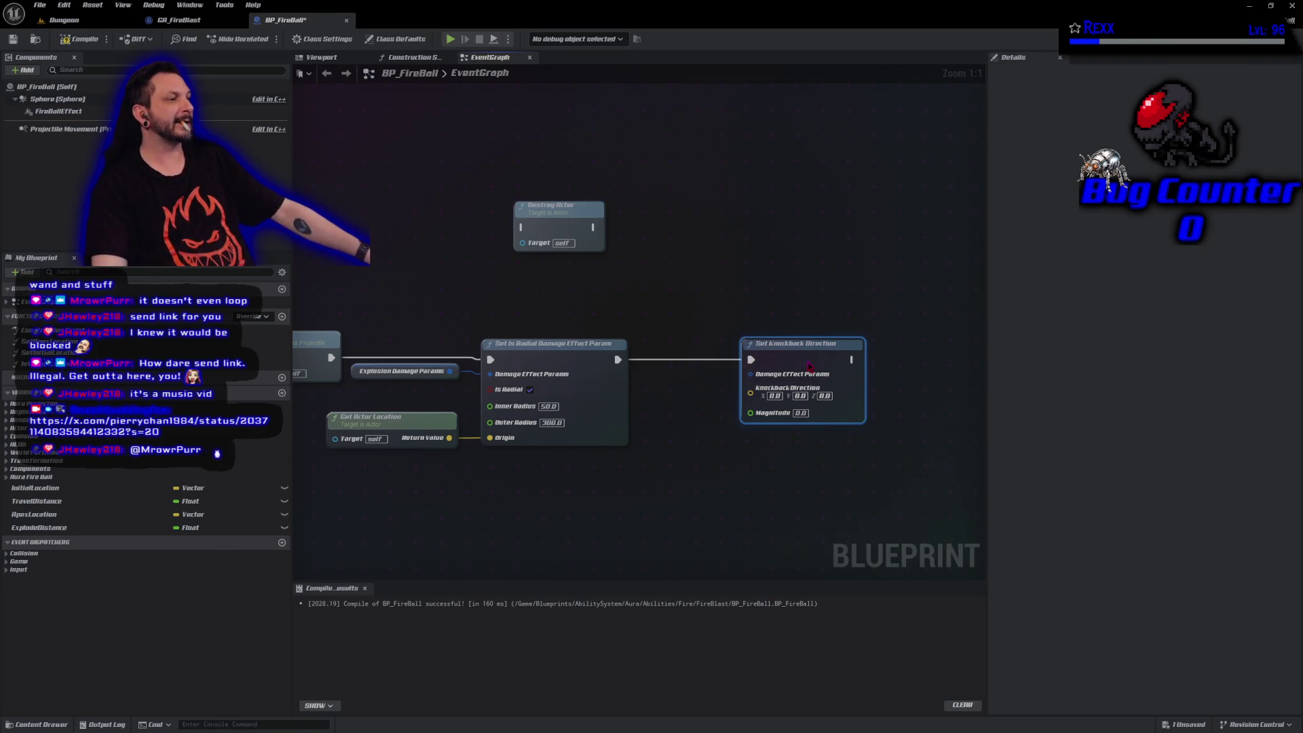
# Duplicate the Explosion Damage Params getter and connect it into Set Knockback Direction.
pyautogui.moveTo(800, 550); pyautogui.dragTo(675, 500)
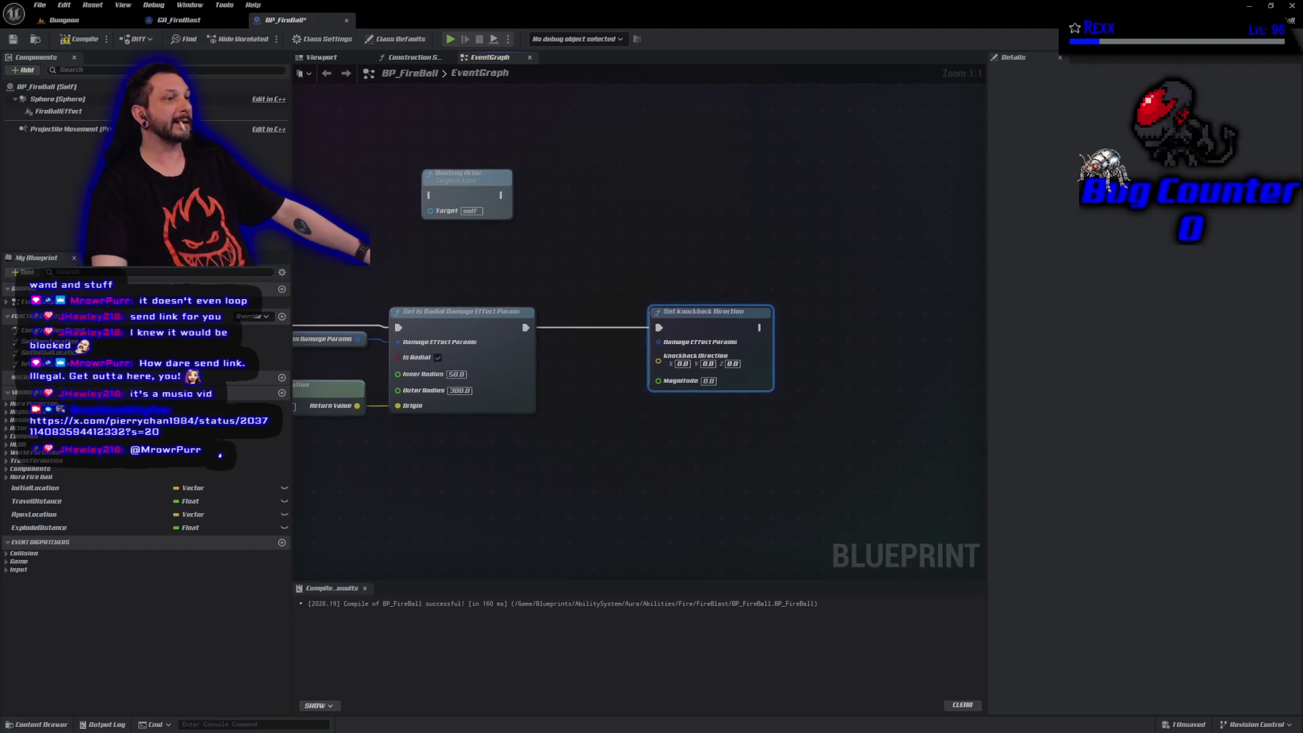
pyautogui.click(327, 338)
pyautogui.hotkey('ctrl', 'v')
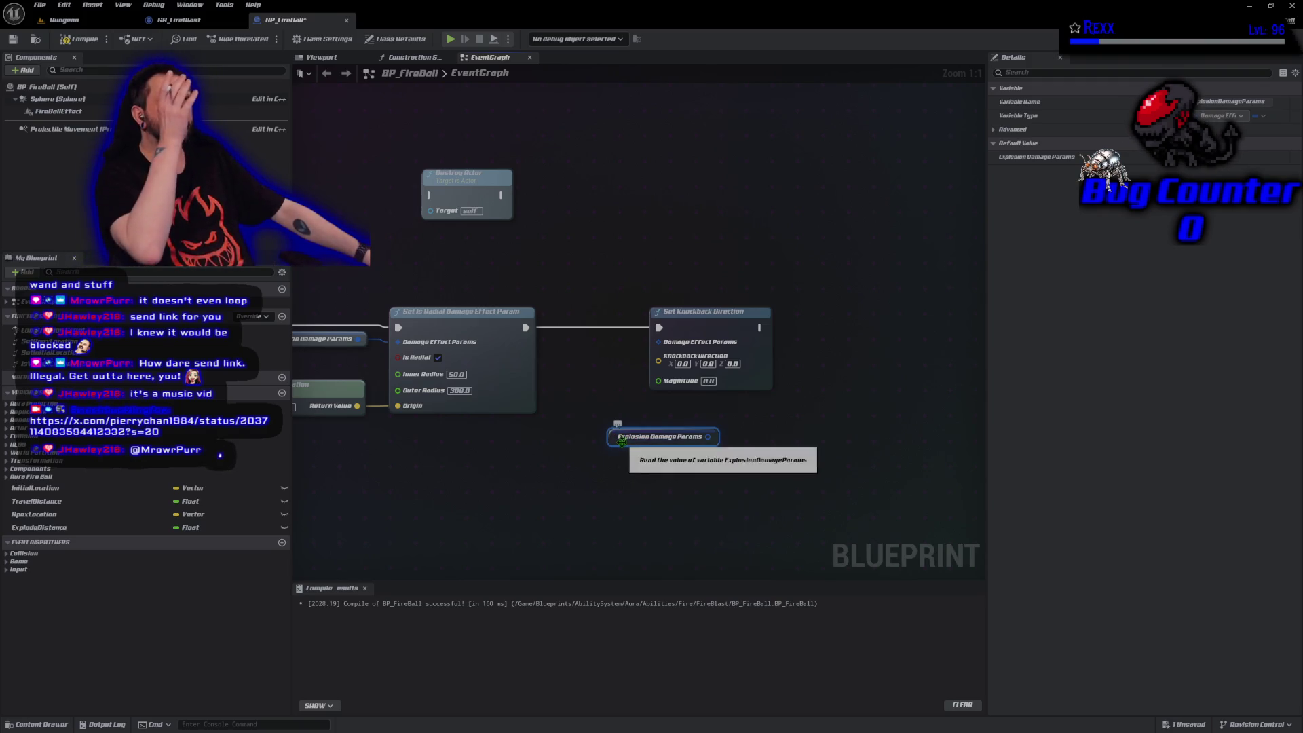
pyautogui.moveTo(692, 329); pyautogui.dragTo(732, 329)
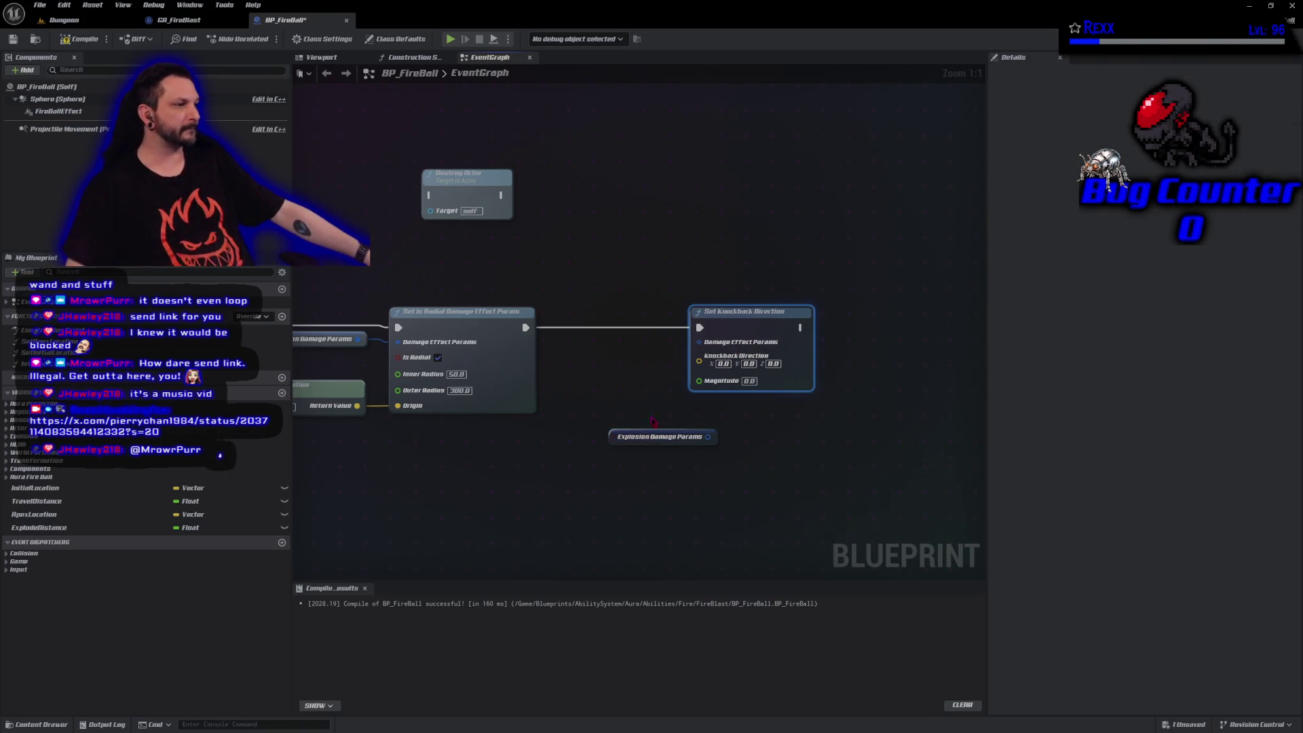
pyautogui.moveTo(621, 438)
pyautogui.mouseDown()
pyautogui.moveTo(588, 357)
pyautogui.moveTo(563, 339)
pyautogui.mouseUp()
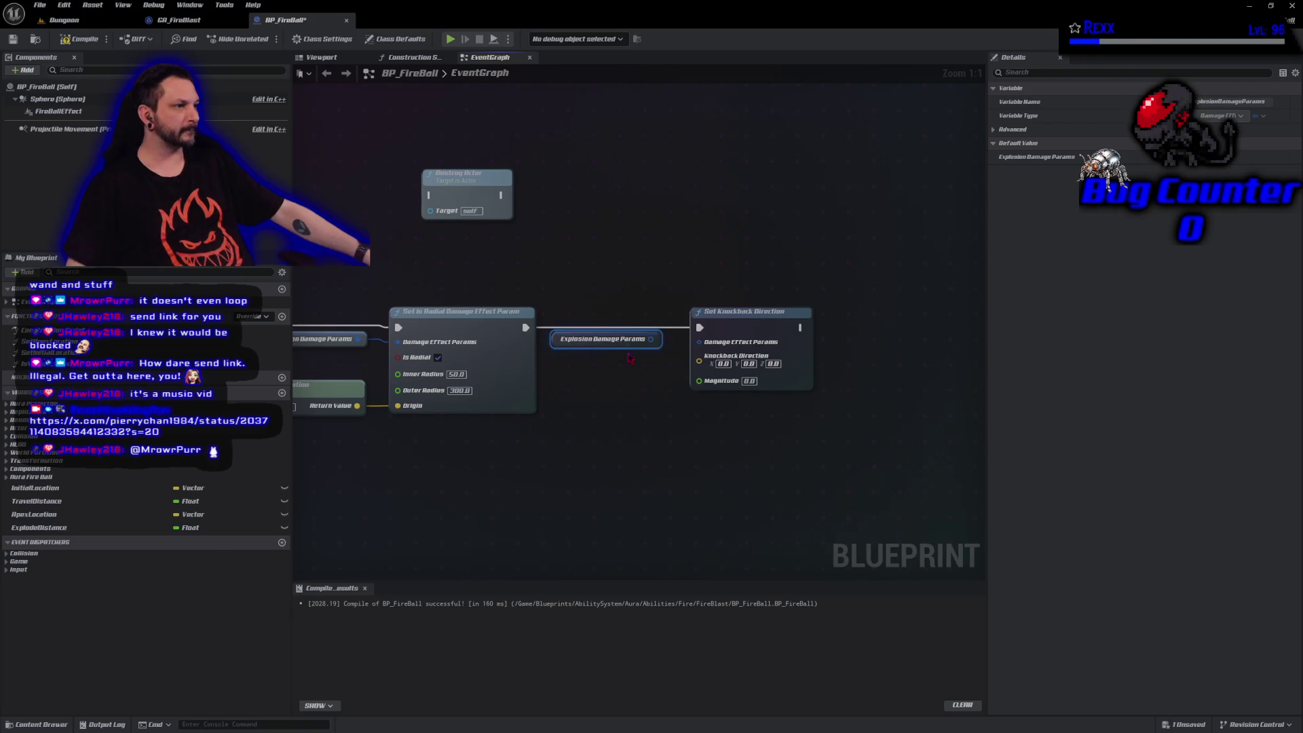
pyautogui.moveTo(650, 339); pyautogui.dragTo(705, 352)
pyautogui.moveTo(710, 511); pyautogui.dragTo(589, 490)
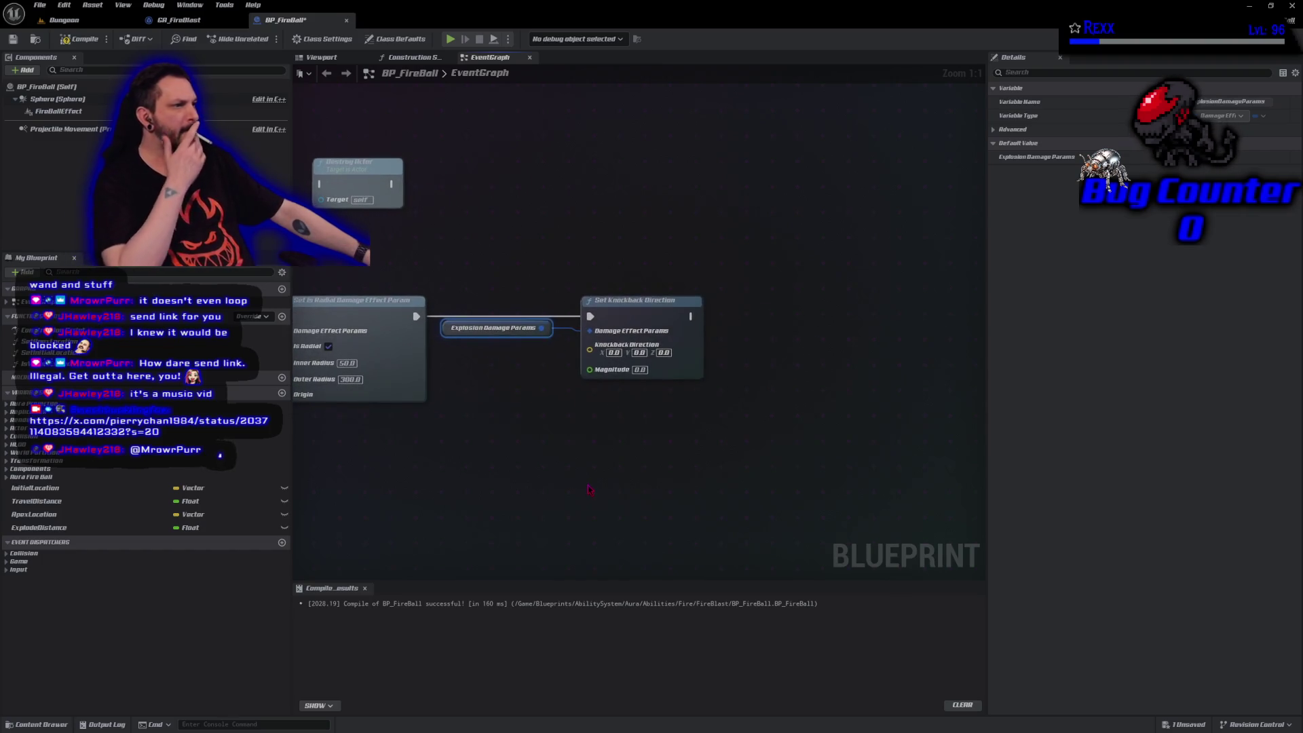
# Add a Set Death Impulse Direction node after Set Knockback Direction, fed by another params getter, and compile.
pyautogui.hotkey('ctrl', 'c')
pyautogui.hotkey('ctrl', 'v')
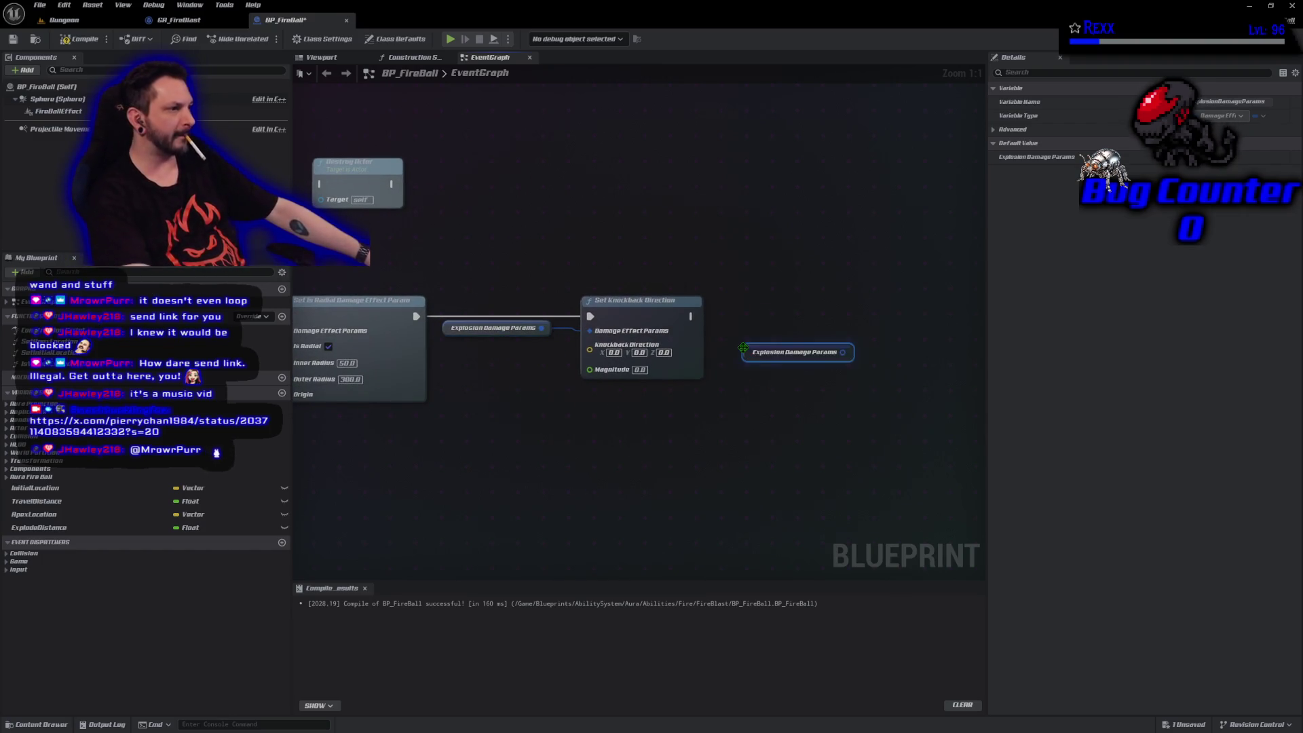
pyautogui.moveTo(743, 347); pyautogui.dragTo(710, 332)
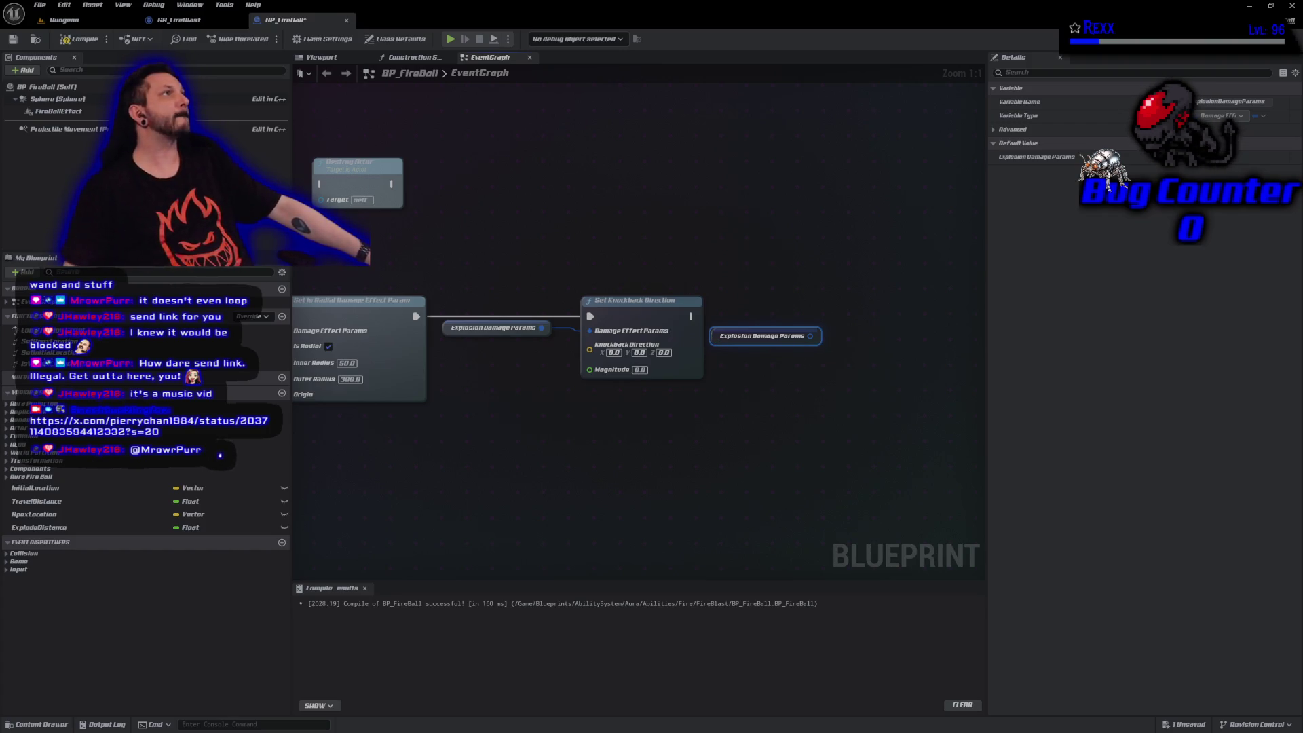
pyautogui.moveTo(810, 336); pyautogui.dragTo(836, 337)
pyautogui.write('set dea')
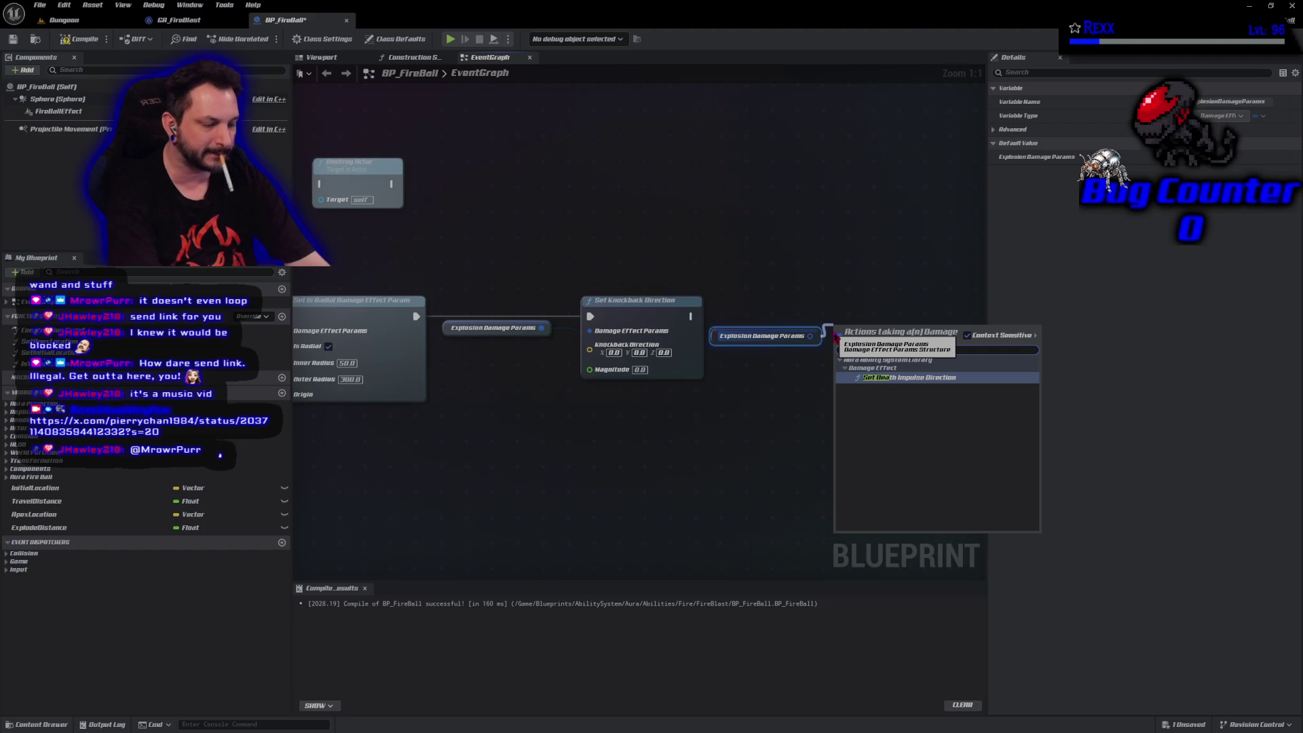
pyautogui.press('Return')
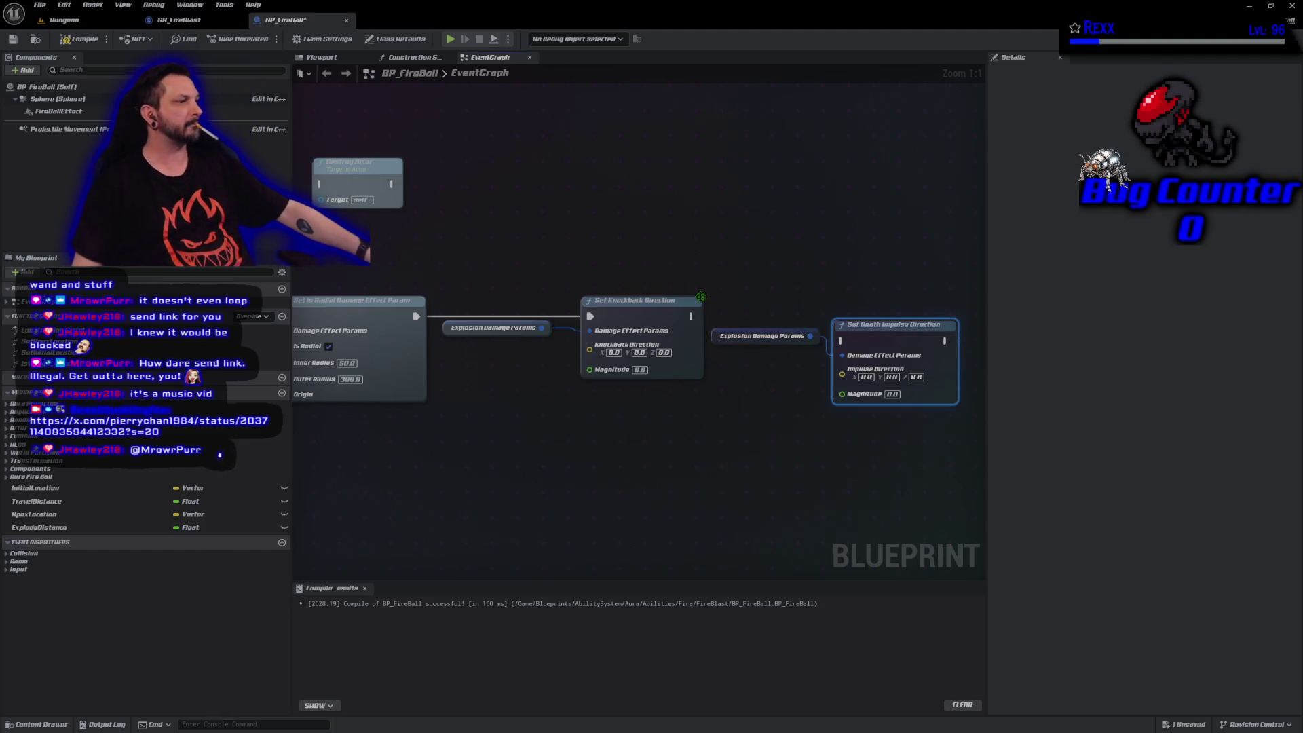
pyautogui.moveTo(690, 319); pyautogui.dragTo(854, 349)
pyautogui.press('q')
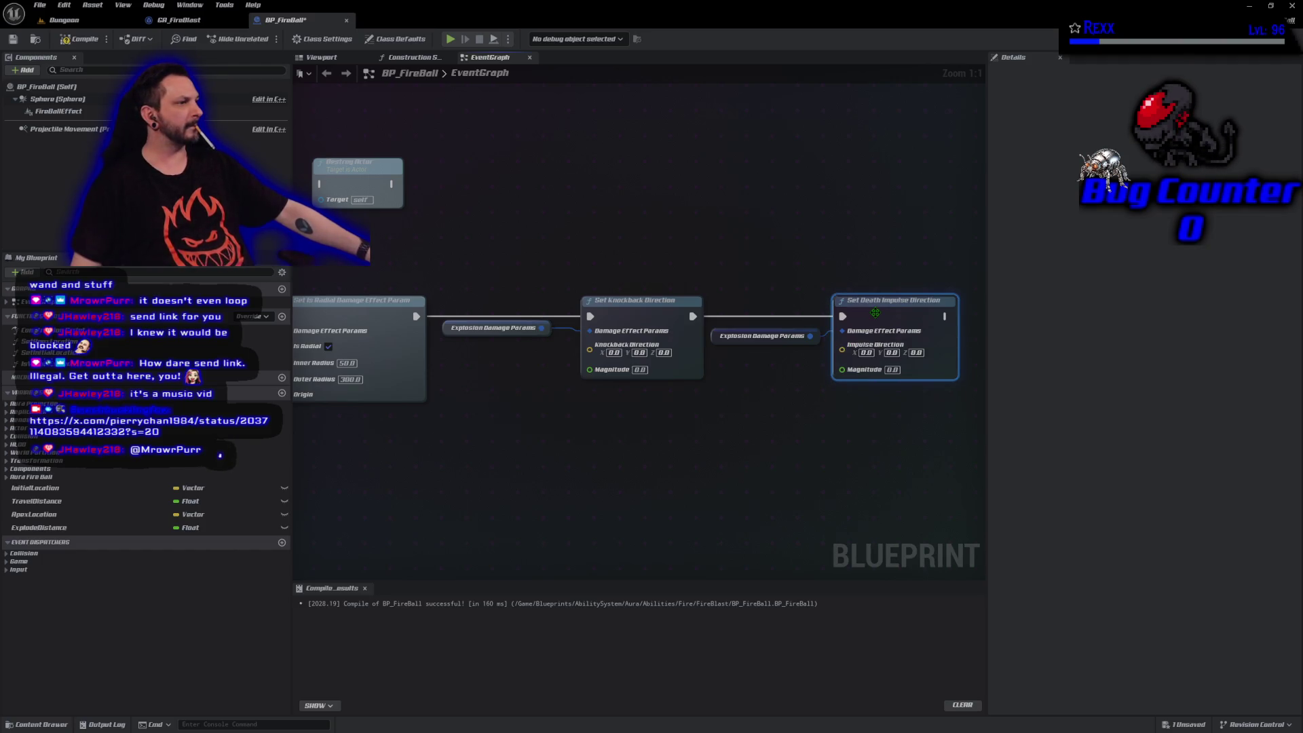
pyautogui.click(79, 39)
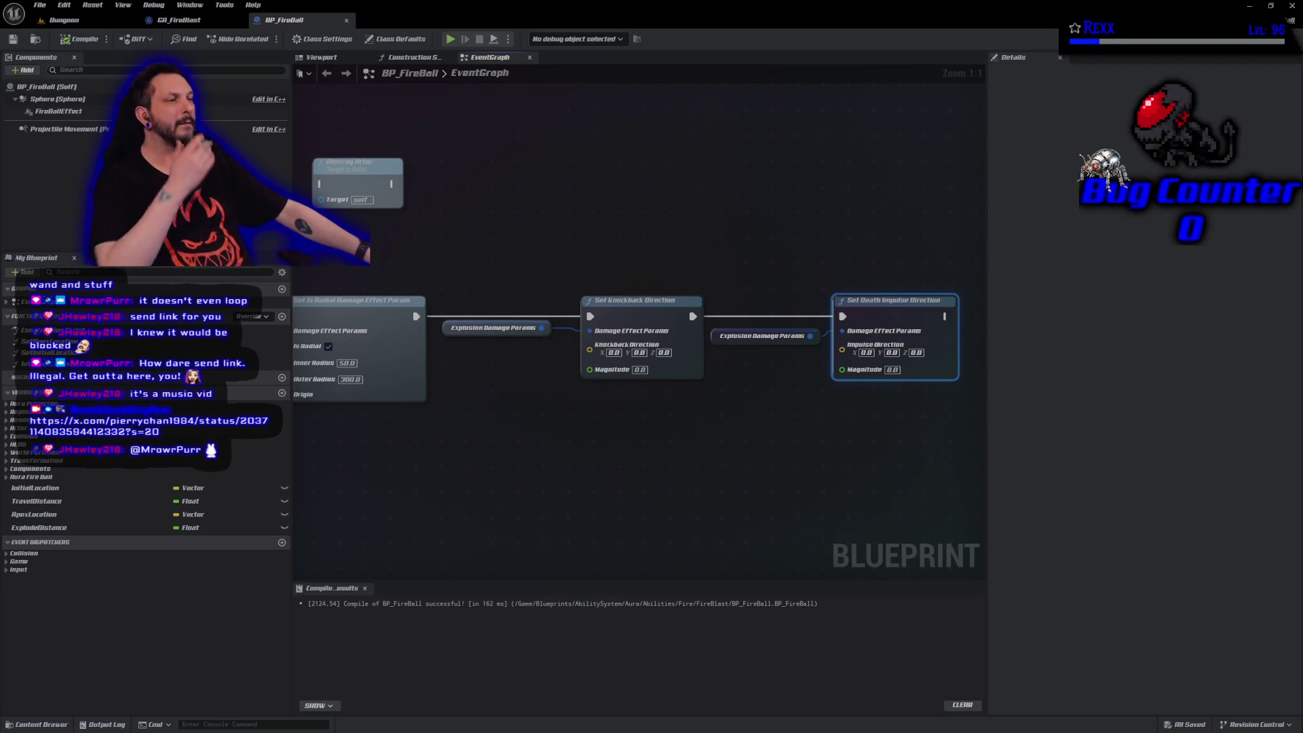
# Zoom out the EventGraph and place a Get Live Players Within Radius node from the 'get live pl' search.
pyautogui.moveTo(447, 494); pyautogui.dragTo(511, 477)
pyautogui.scroll(-2, 511, 476)
pyautogui.moveTo(561, 316); pyautogui.dragTo(803, 316)
pyautogui.rightClick(398, 311)
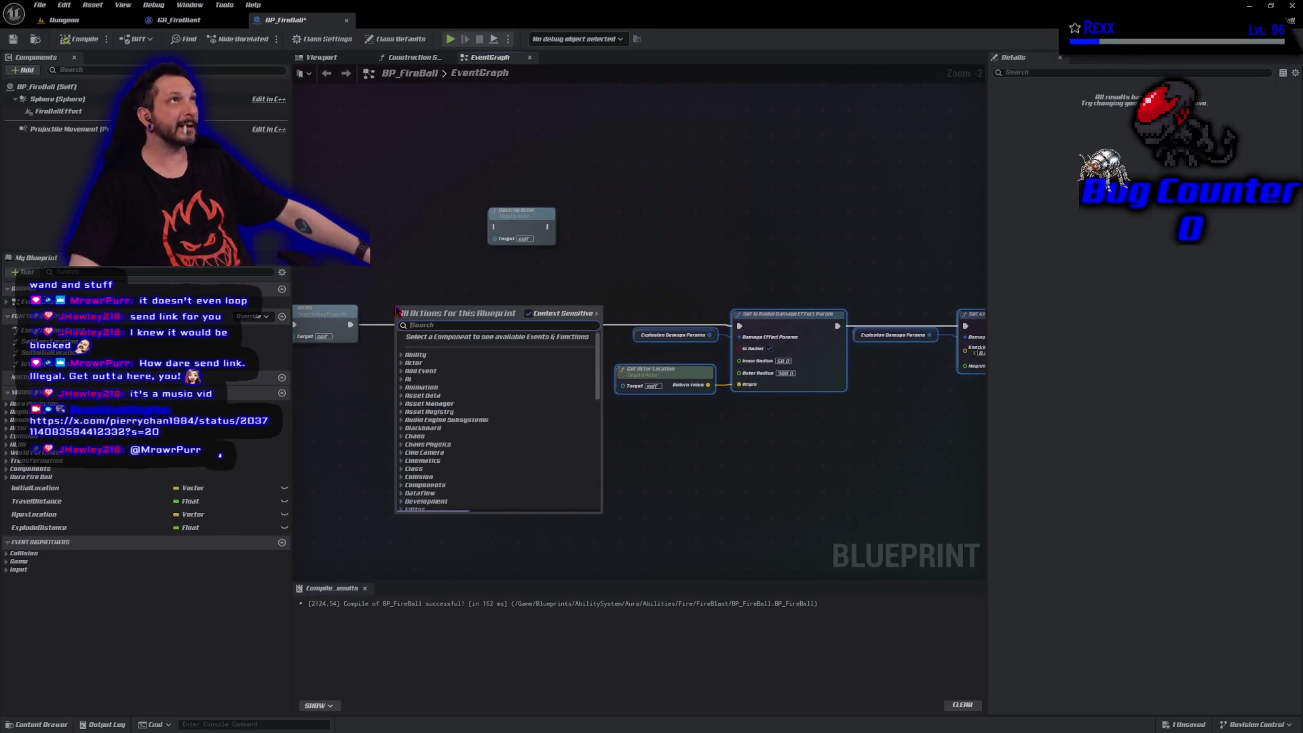
pyautogui.write('get live player')
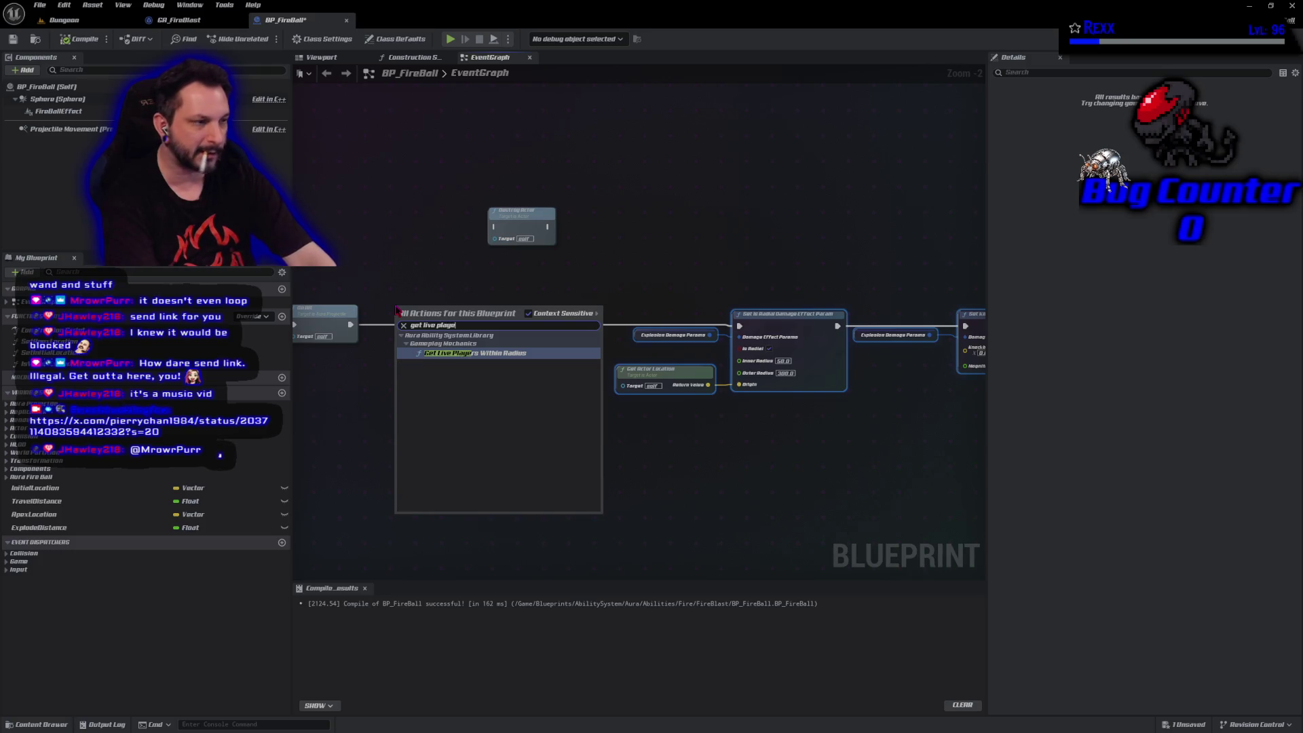
pyautogui.press('Return')
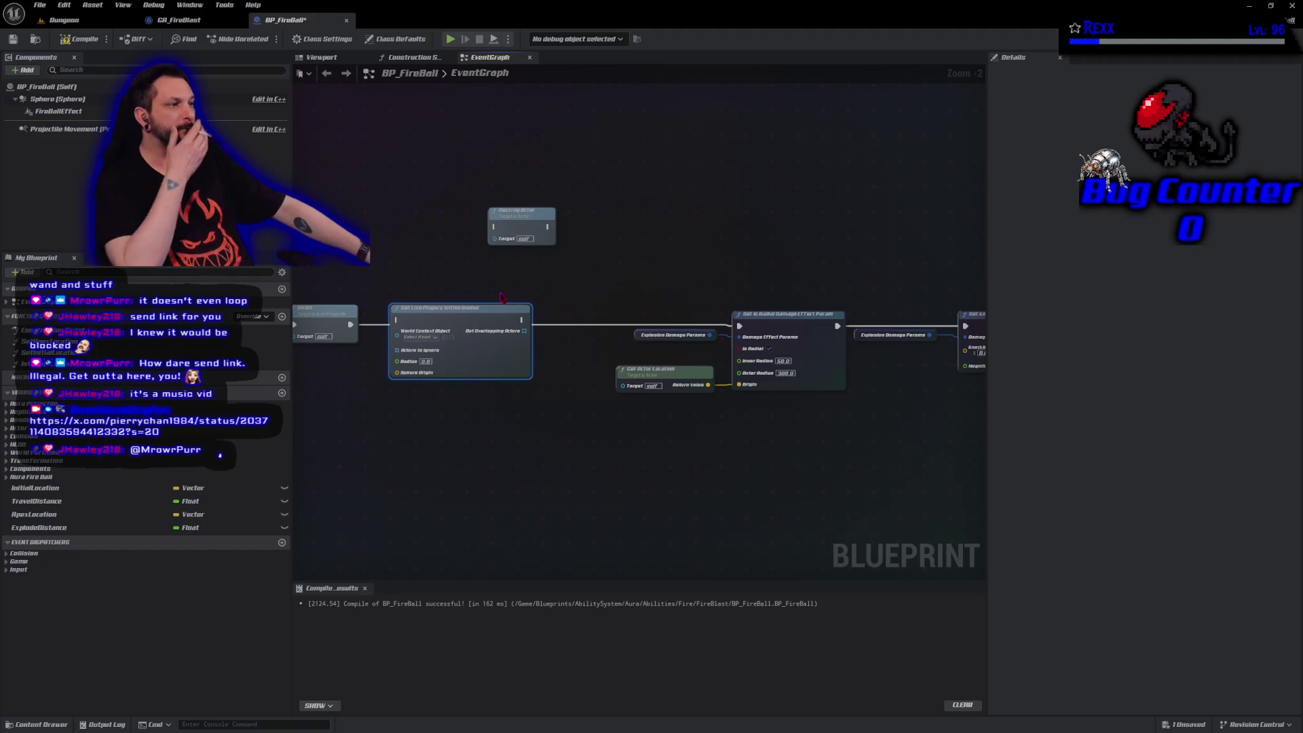
# Add a Get Owner node feeding a Make Array into Actors to Ignore, and arrange both nodes.
pyautogui.moveTo(625, 297); pyautogui.dragTo(756, 280)
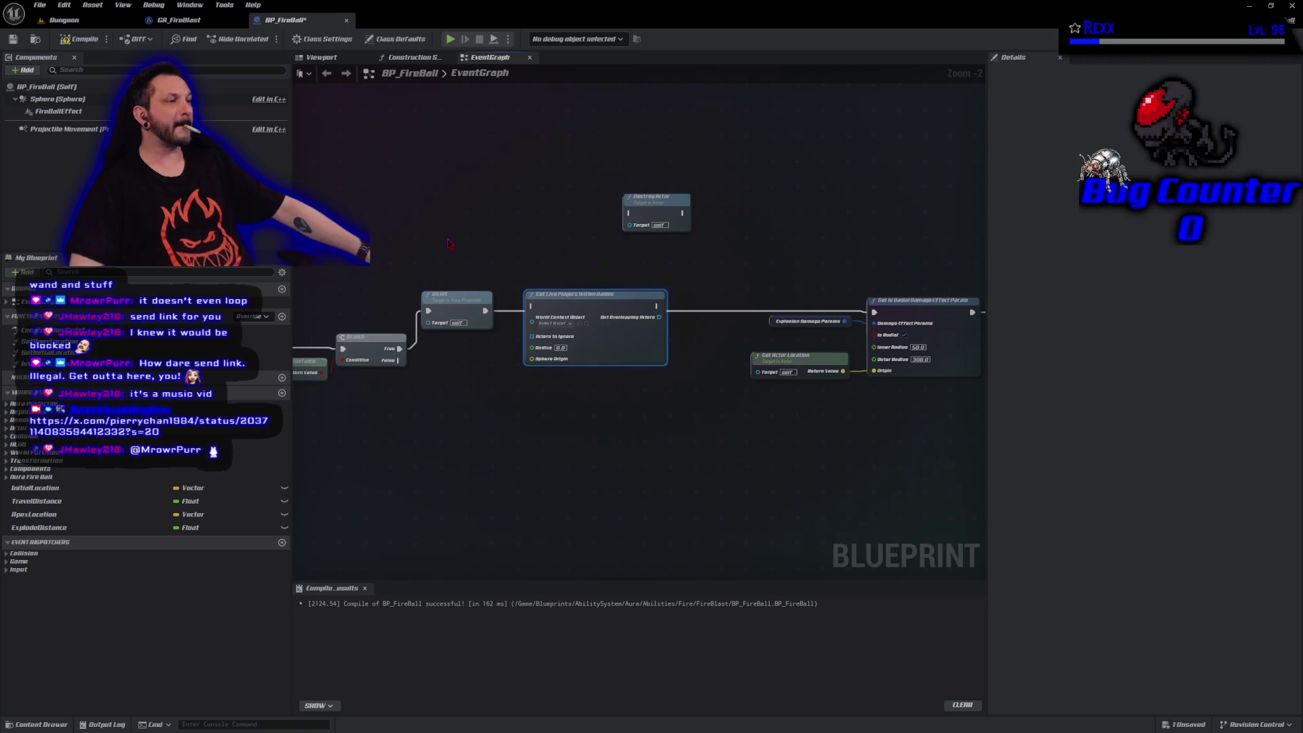
pyautogui.rightClick(448, 238)
pyautogui.write('get awner')
pyautogui.press('Return')
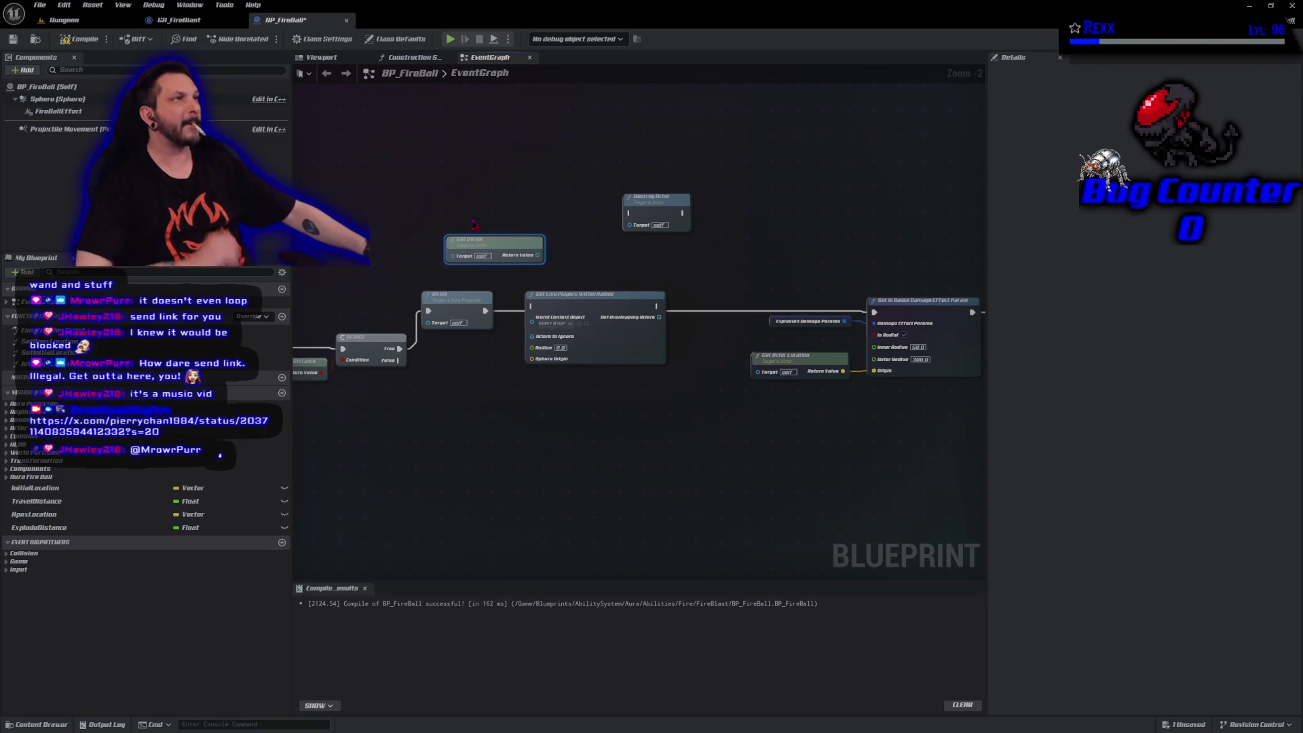
pyautogui.moveTo(537, 256)
pyautogui.mouseDown()
pyautogui.moveTo(521, 333)
pyautogui.moveTo(535, 343)
pyautogui.moveTo(523, 175)
pyautogui.moveTo(508, 163)
pyautogui.mouseUp()
pyautogui.press('Escape')
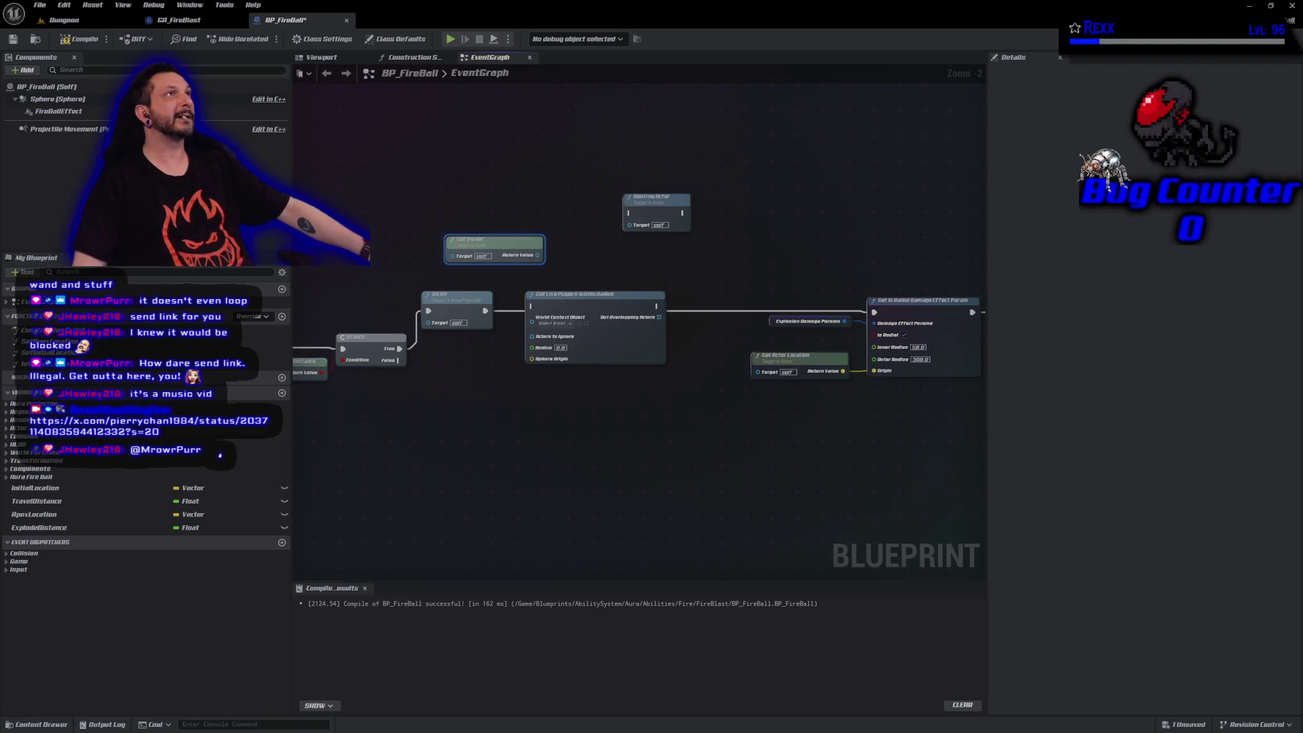
pyautogui.moveTo(536, 252); pyautogui.dragTo(532, 336)
pyautogui.moveTo(445, 232); pyautogui.dragTo(410, 214)
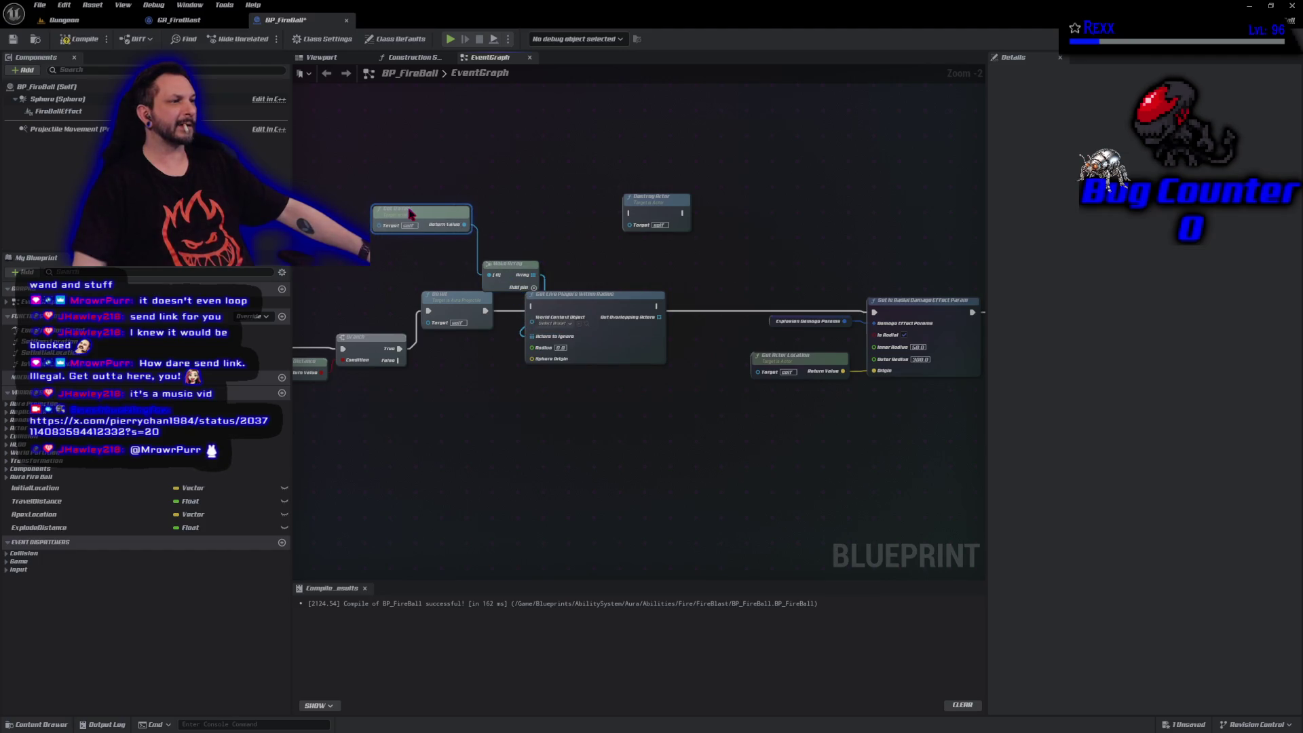
pyautogui.moveTo(490, 265); pyautogui.dragTo(490, 216)
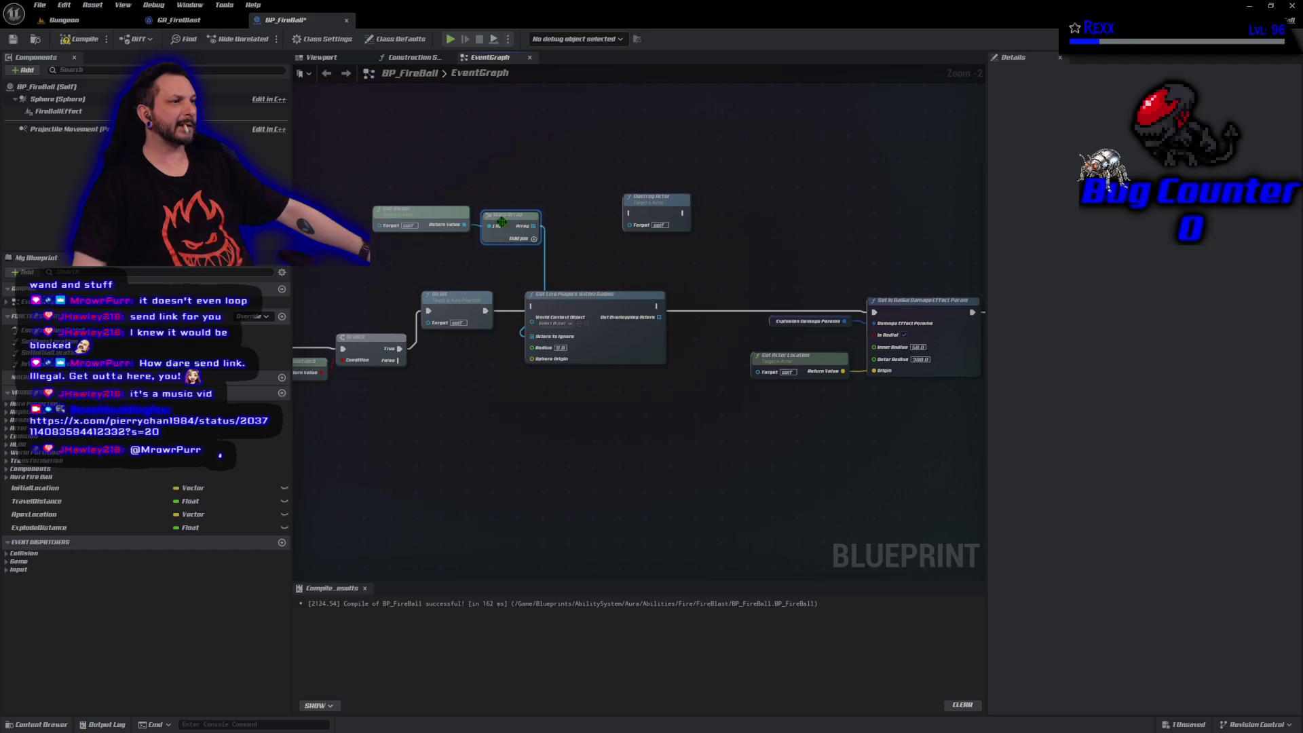
pyautogui.moveTo(370, 176)
pyautogui.mouseDown()
pyautogui.moveTo(474, 236)
pyautogui.moveTo(543, 245)
pyautogui.moveTo(478, 220)
pyautogui.mouseUp()
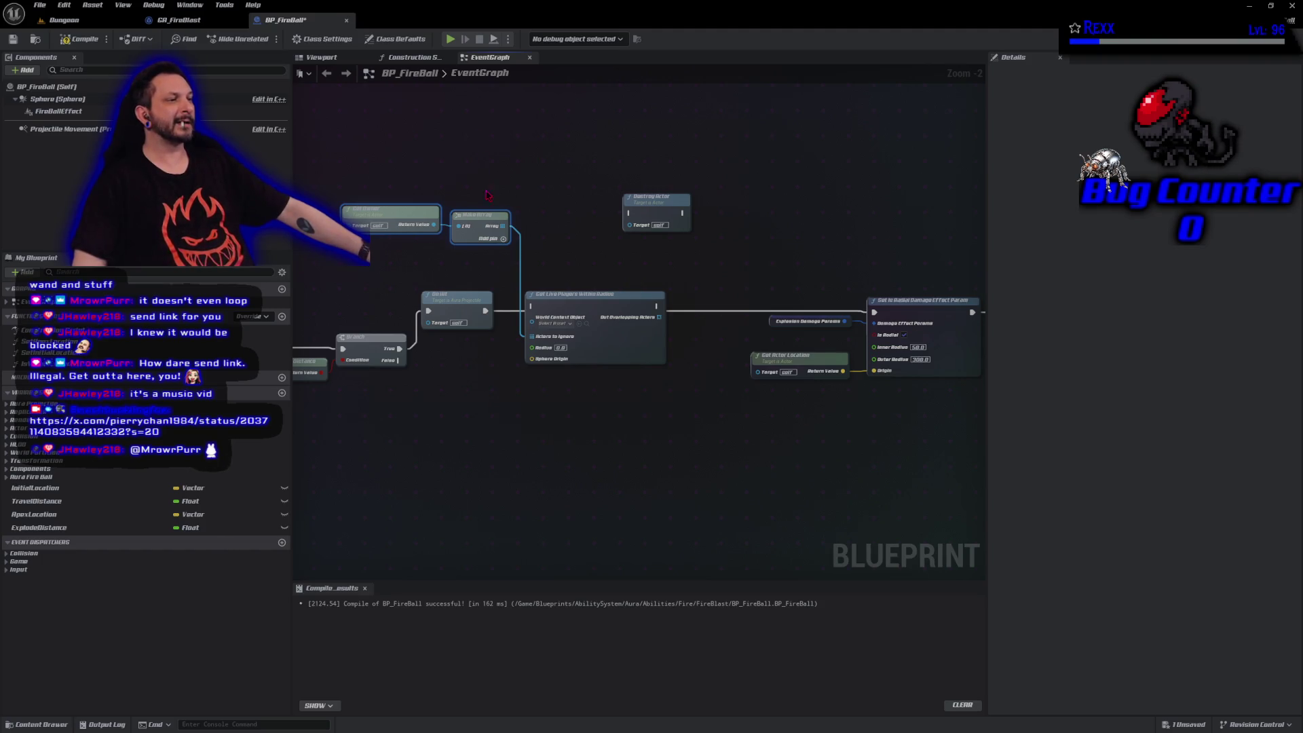
# Add a Self node and an ADD array node fed by Make Array, routing execution into ADD.
pyautogui.rightClick(380, 422)
pyautogui.write('self')
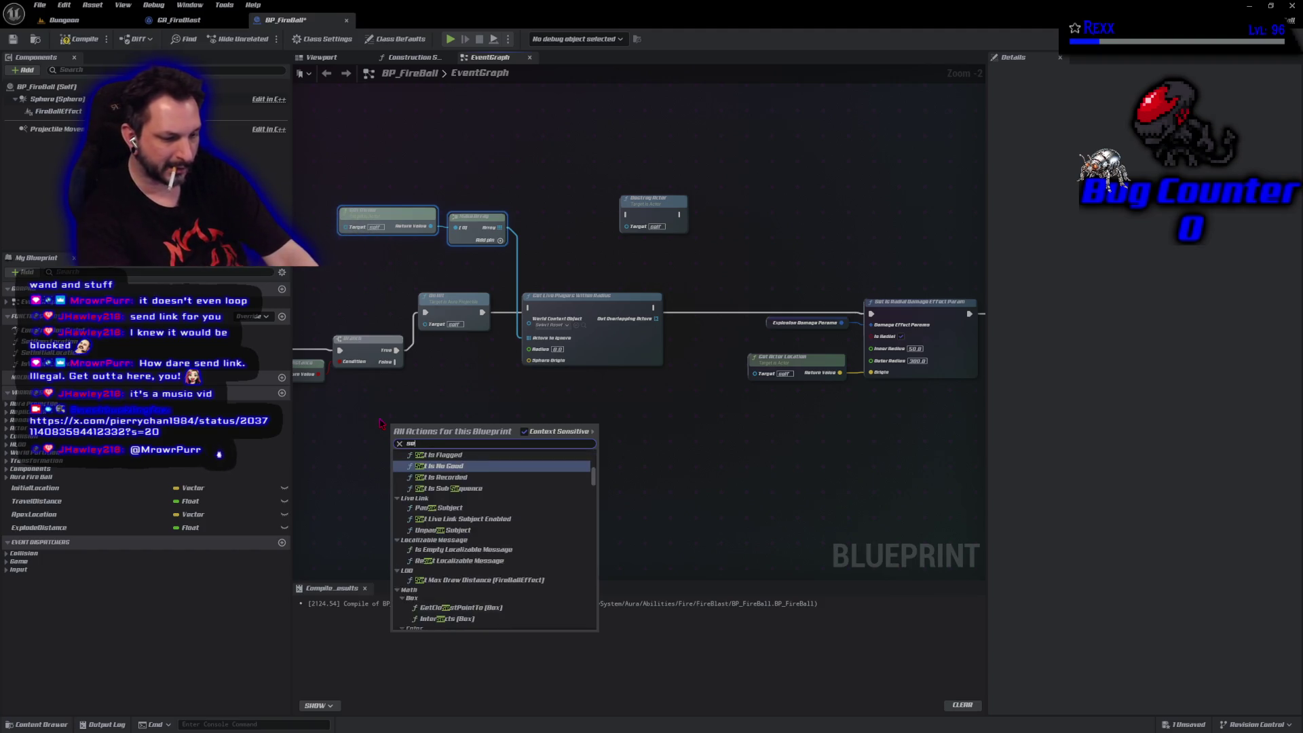
pyautogui.press('Return')
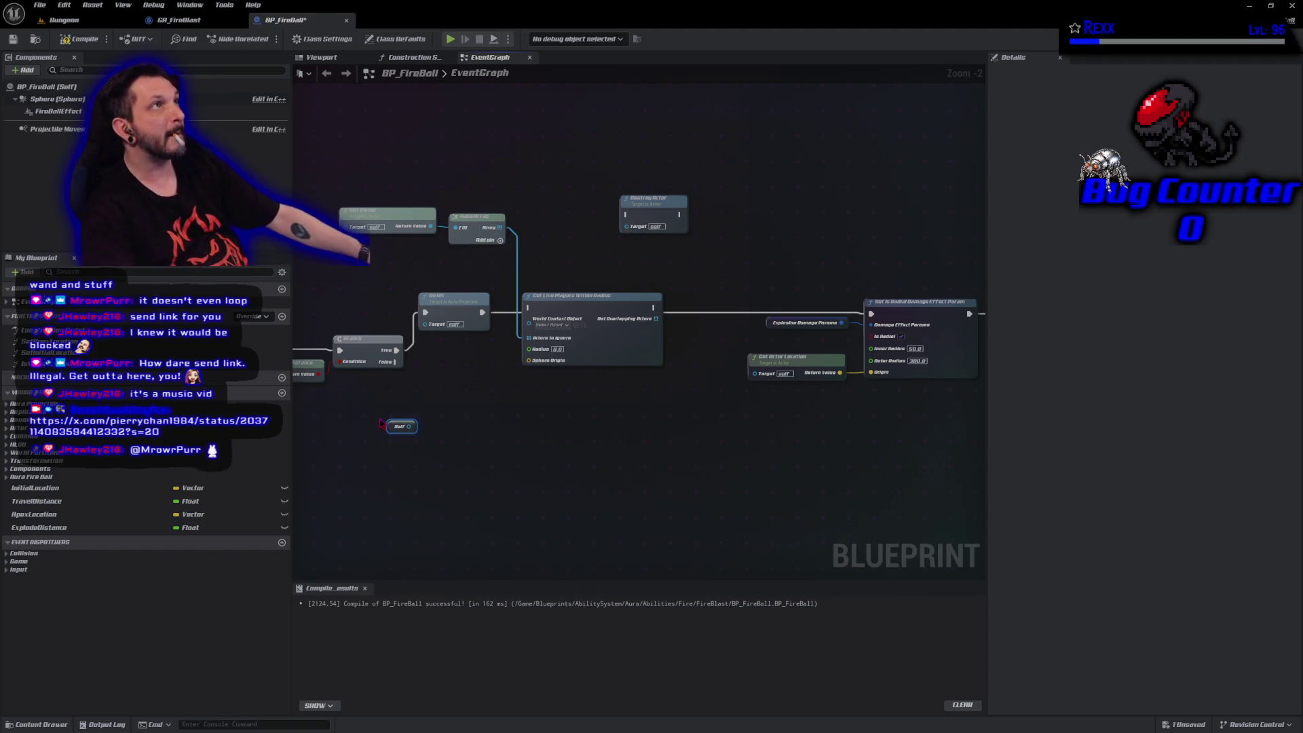
pyautogui.moveTo(500, 227); pyautogui.dragTo(555, 257)
pyautogui.write('add')
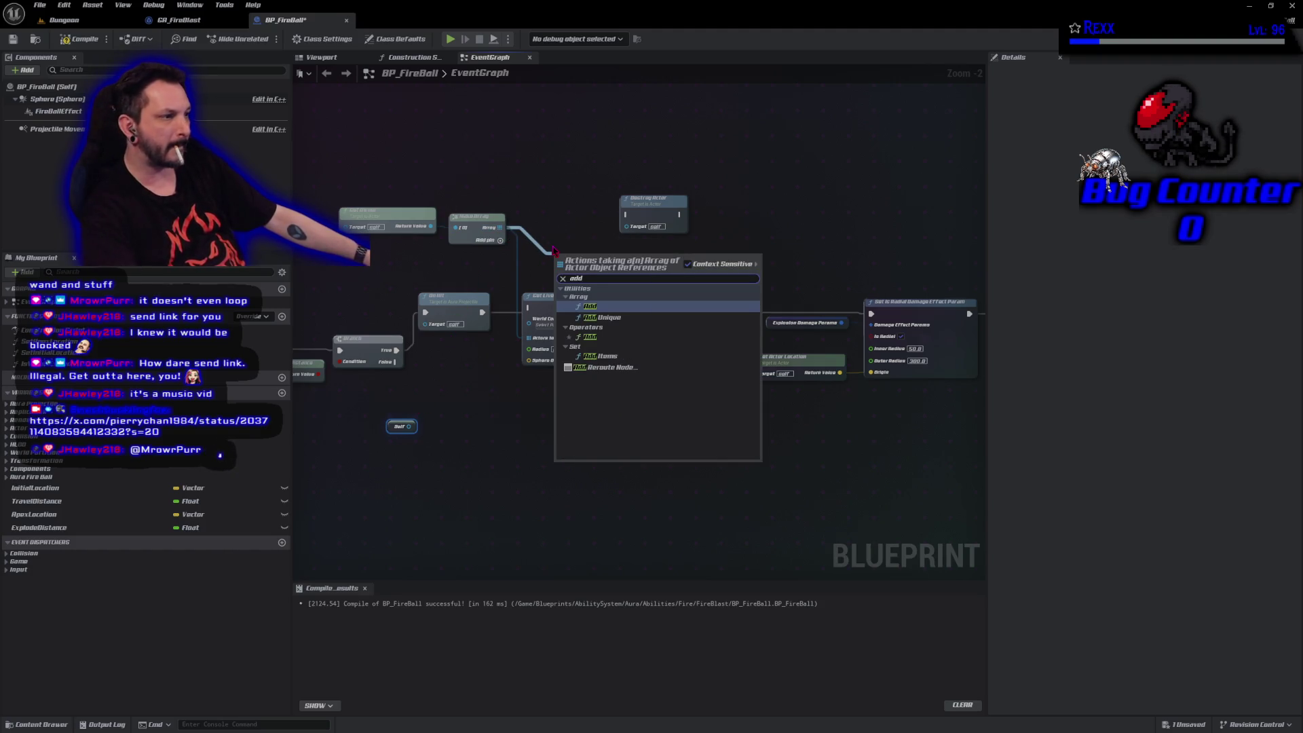
pyautogui.press('Return')
pyautogui.moveTo(595, 310); pyautogui.dragTo(673, 316)
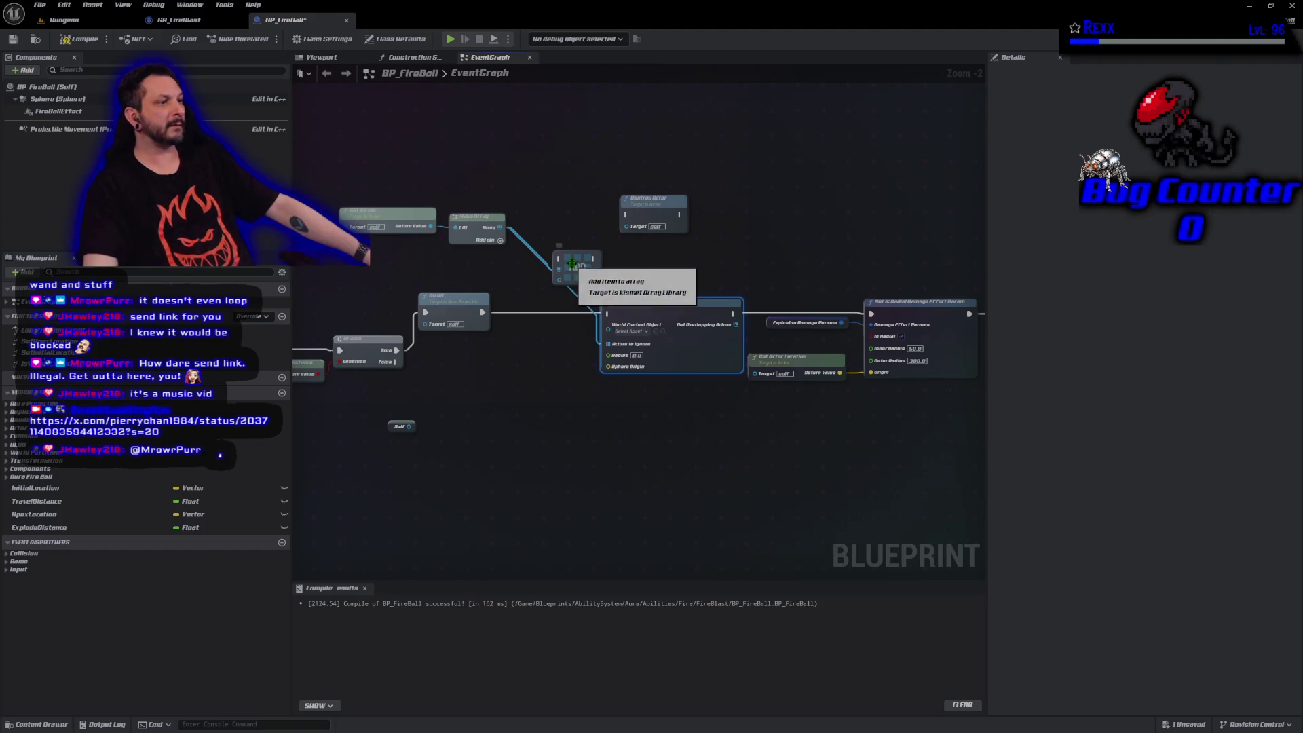
pyautogui.moveTo(578, 267); pyautogui.dragTo(546, 322)
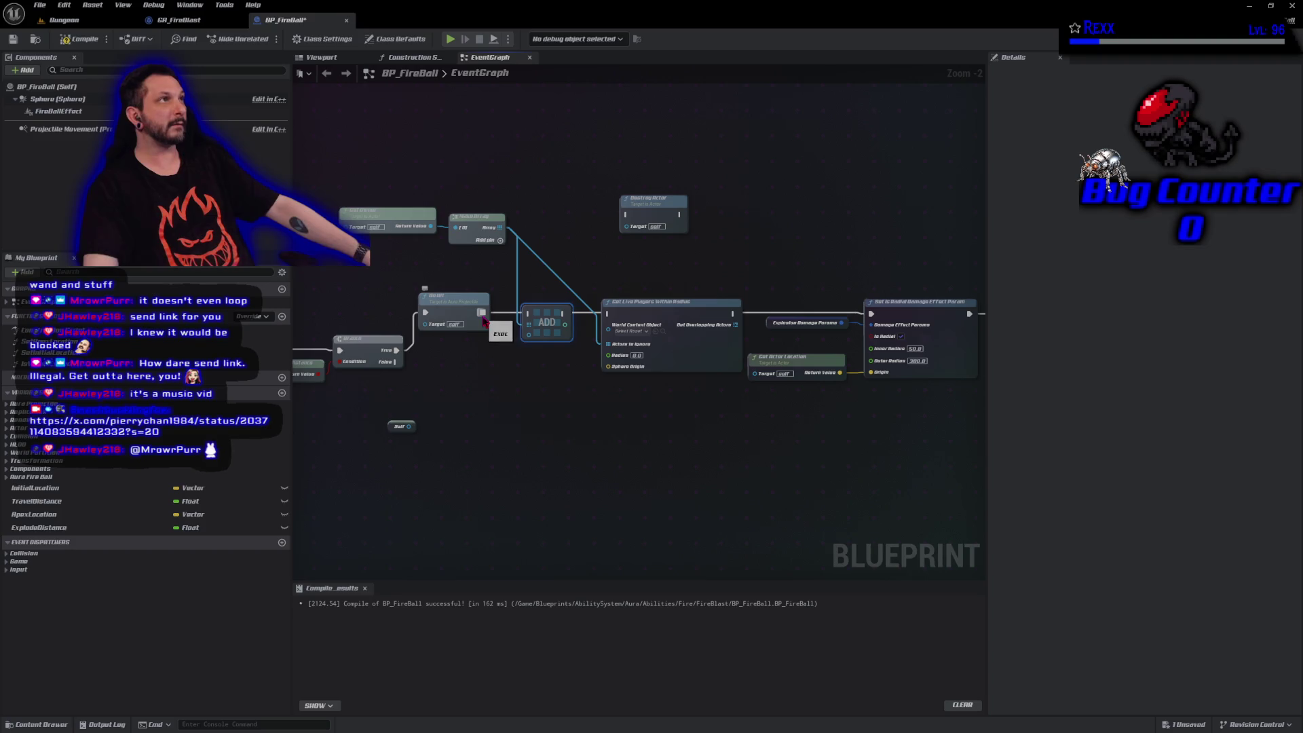
pyautogui.moveTo(483, 316); pyautogui.dragTo(531, 316)
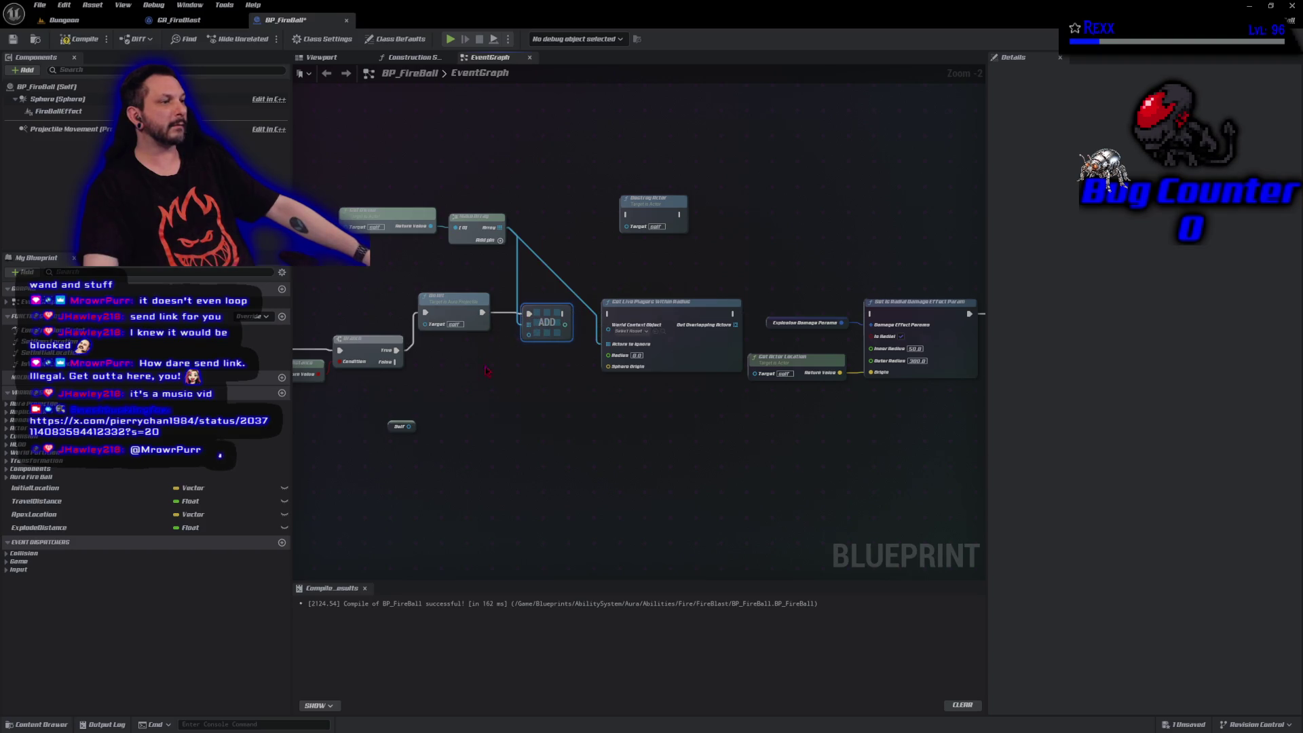
pyautogui.moveTo(388, 426)
pyautogui.mouseDown()
pyautogui.moveTo(468, 345)
pyautogui.moveTo(535, 349)
pyautogui.moveTo(529, 336)
pyautogui.mouseUp()
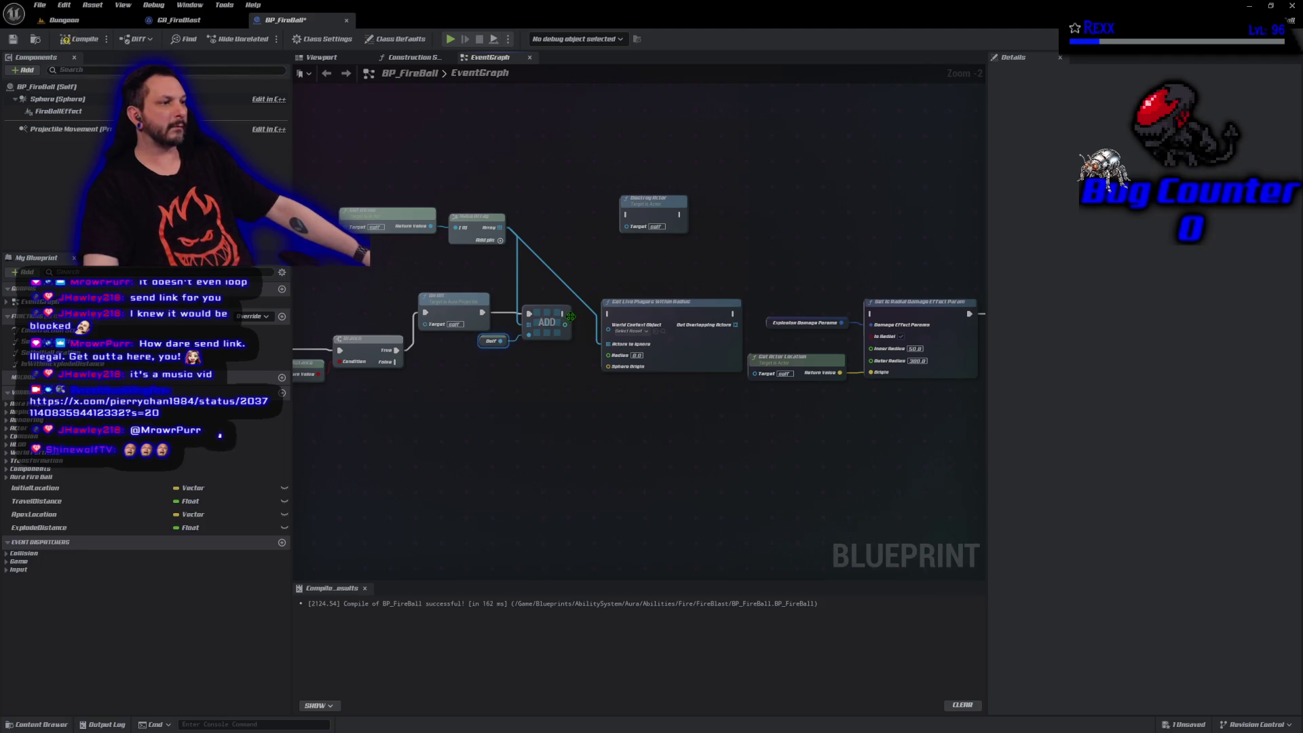
# Run ADD's execution into Get Live Players Within Radius and feed Self into World Context Object.
pyautogui.moveTo(563, 313)
pyautogui.mouseDown()
pyautogui.moveTo(599, 327)
pyautogui.moveTo(608, 313)
pyautogui.mouseUp()
pyautogui.moveTo(732, 313)
pyautogui.mouseDown()
pyautogui.moveTo(851, 319)
pyautogui.moveTo(834, 299)
pyautogui.mouseUp()
pyautogui.press('Escape')
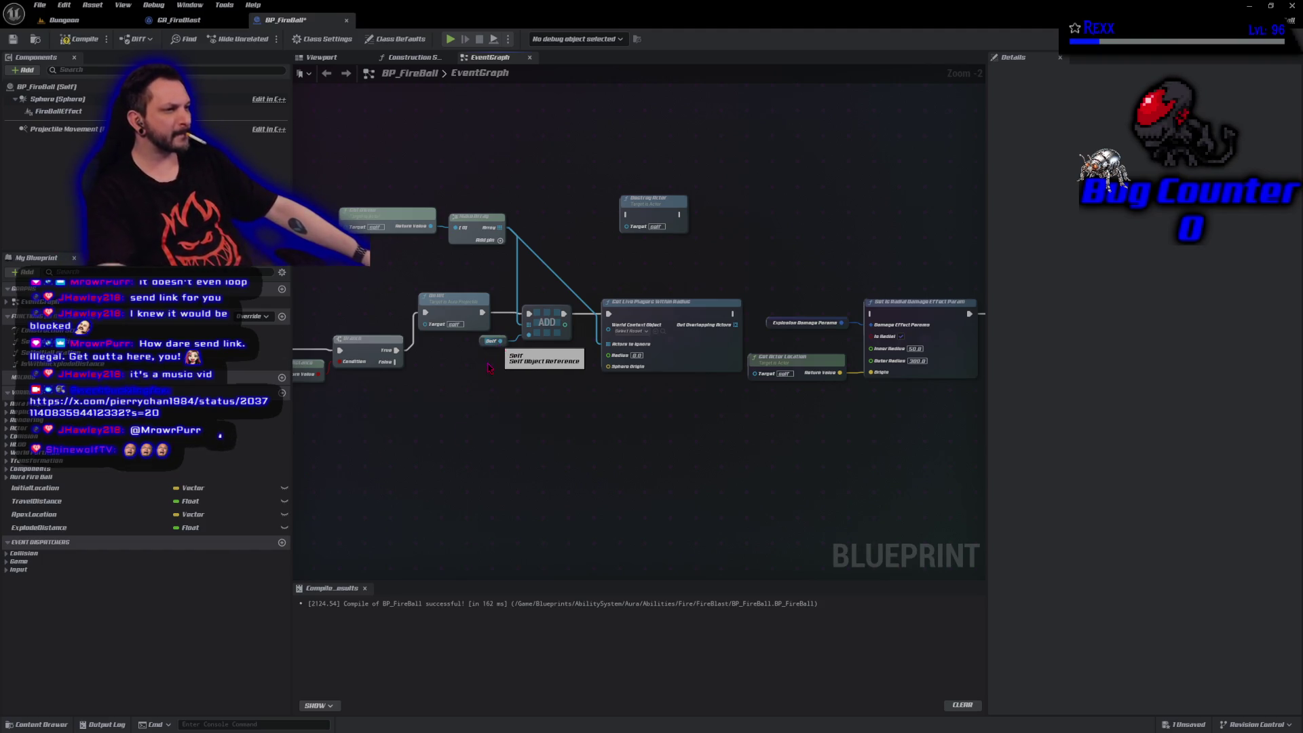
pyautogui.hotkey('ctrl', 'v')
pyautogui.moveTo(524, 386); pyautogui.dragTo(609, 331)
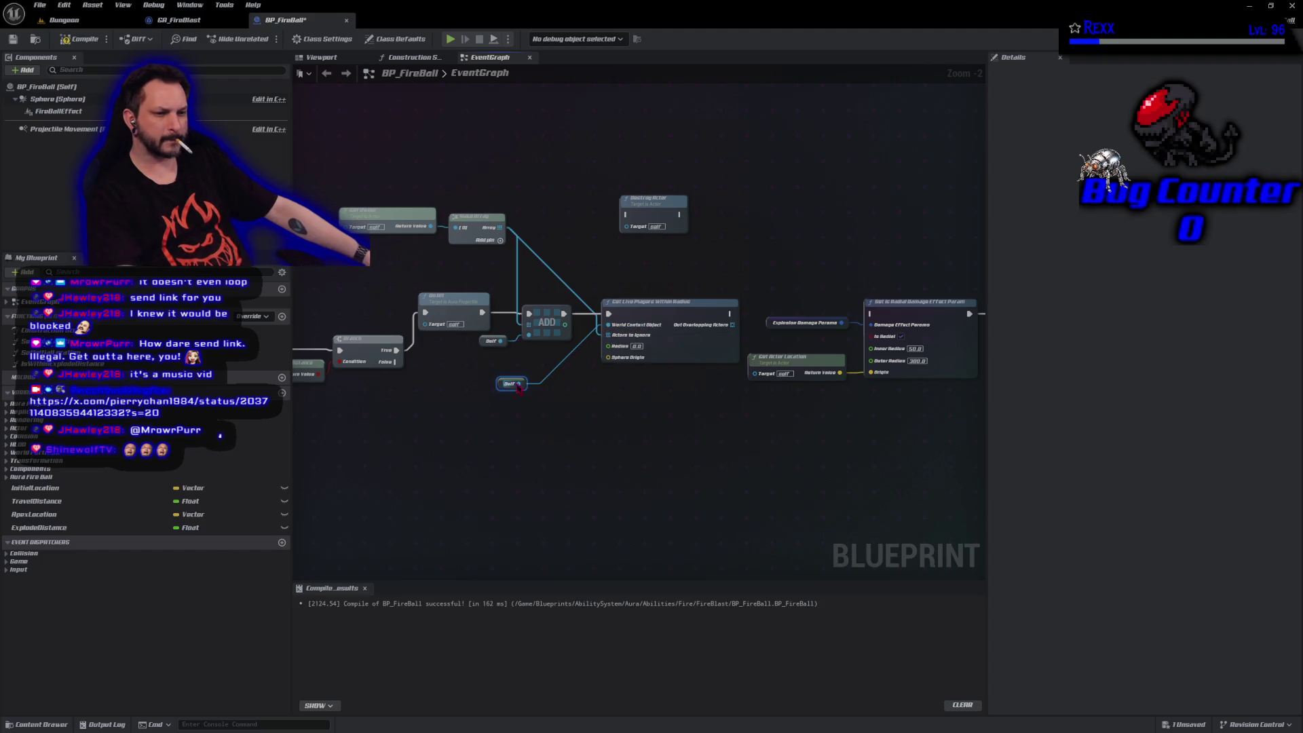
pyautogui.moveTo(499, 382)
pyautogui.mouseDown()
pyautogui.moveTo(580, 328)
pyautogui.moveTo(651, 318)
pyautogui.mouseUp()
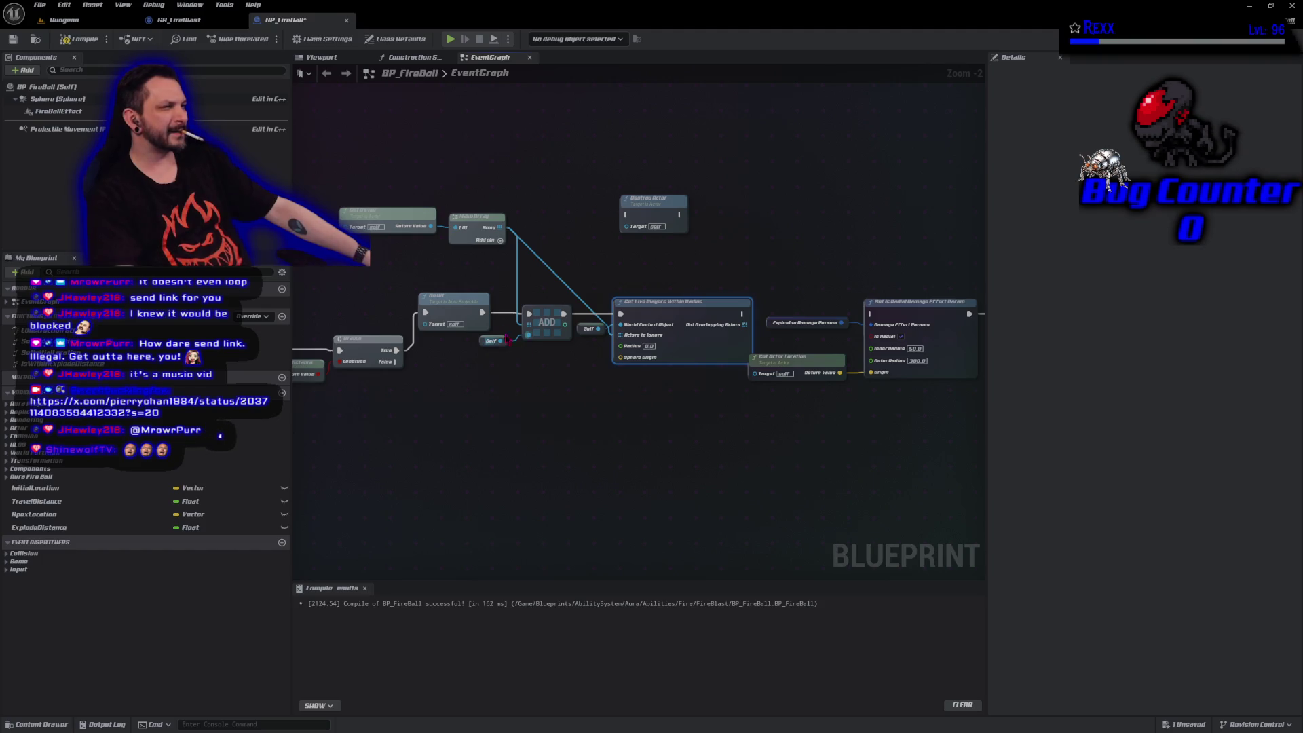
pyautogui.moveTo(645, 445)
pyautogui.mouseDown()
pyautogui.moveTo(527, 424)
pyautogui.moveTo(553, 416)
pyautogui.moveTo(513, 409)
pyautogui.mouseUp()
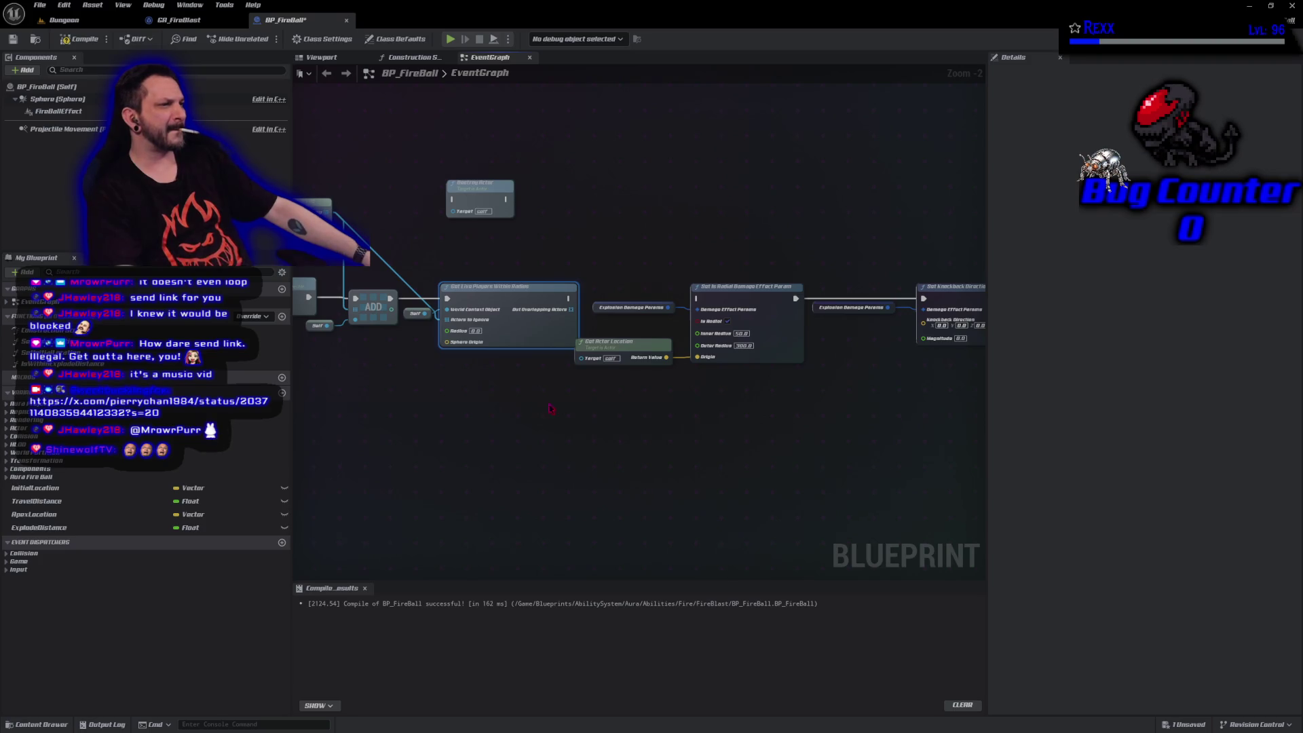
pyautogui.moveTo(691, 435); pyautogui.dragTo(610, 462)
# Wire a pasted Get Actor Location into Sphere Origin, then compile and save BP_FireBall.
pyautogui.moveTo(549, 223)
pyautogui.mouseDown()
pyautogui.moveTo(753, 397)
pyautogui.moveTo(973, 465)
pyautogui.mouseUp()
pyautogui.moveTo(869, 509)
pyautogui.mouseDown()
pyautogui.moveTo(739, 513)
pyautogui.moveTo(1111, 515)
pyautogui.moveTo(1152, 547)
pyautogui.mouseUp()
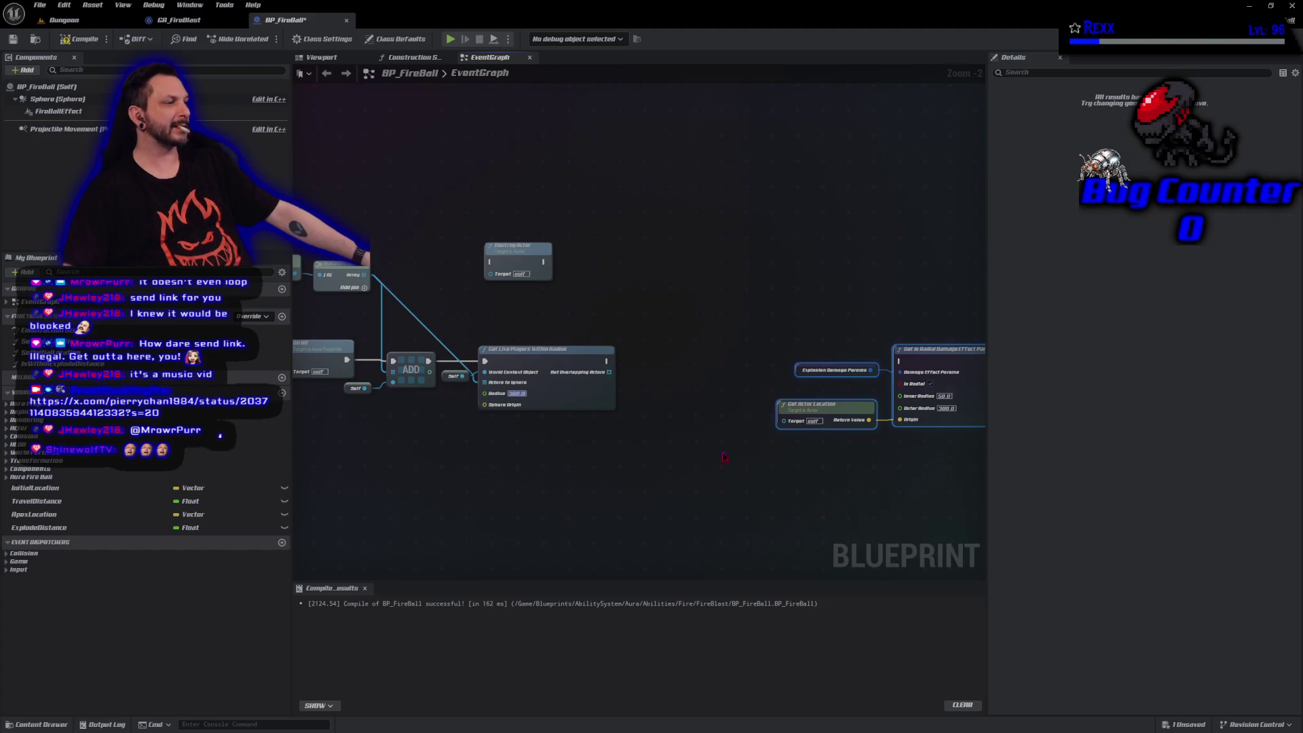
pyautogui.click(838, 490)
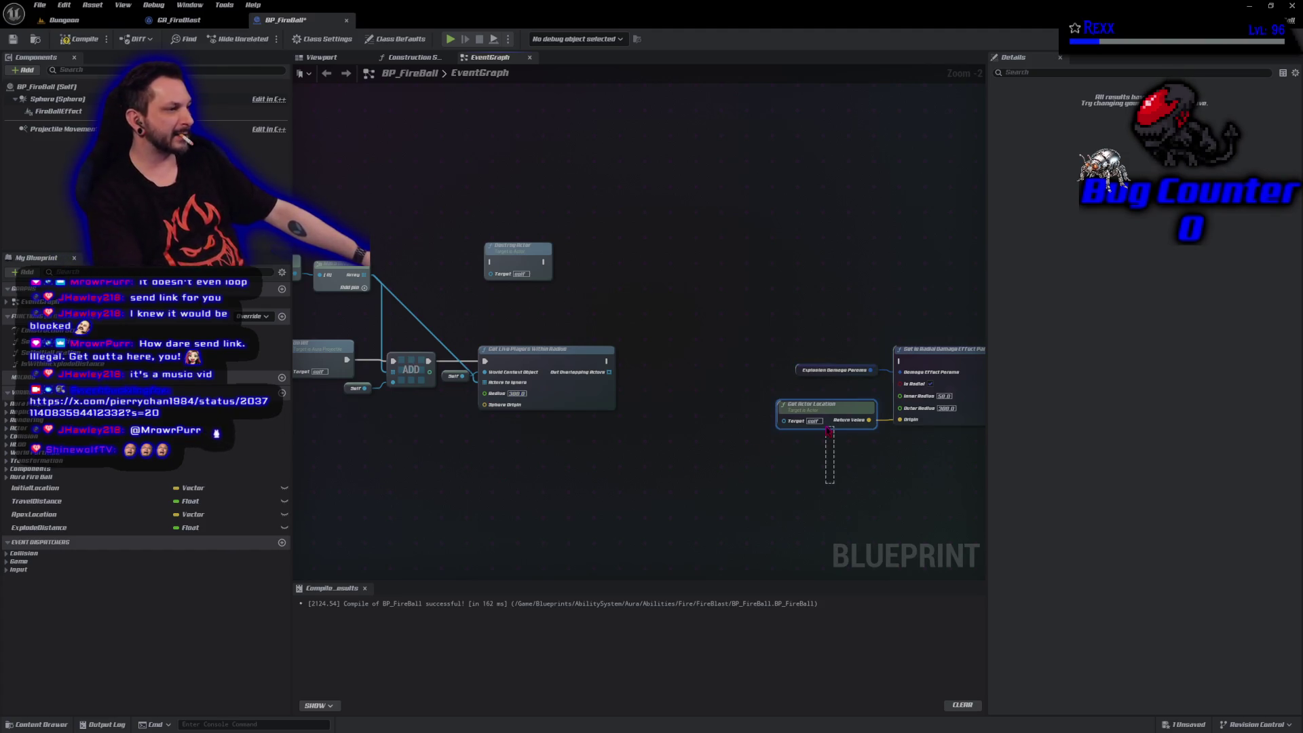
pyautogui.hotkey('ctrl', 'v')
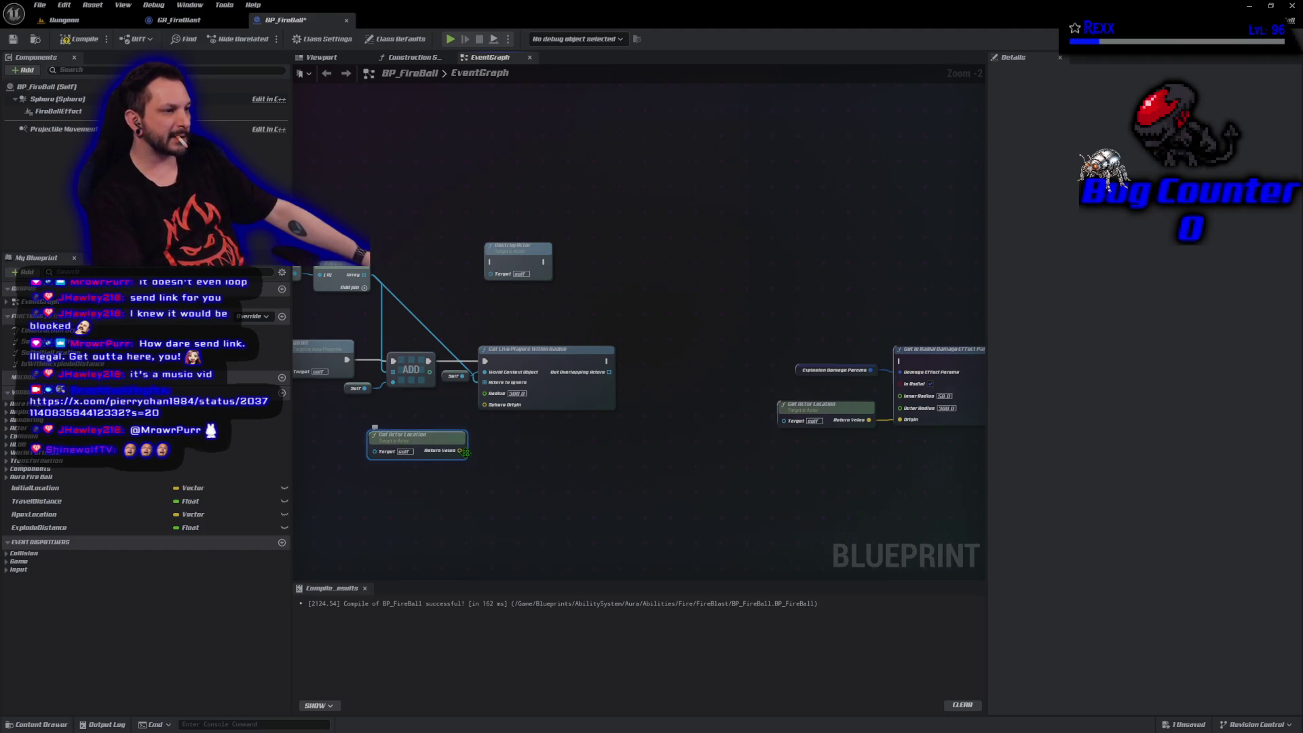
pyautogui.moveTo(465, 452)
pyautogui.mouseDown()
pyautogui.moveTo(509, 428)
pyautogui.moveTo(486, 406)
pyautogui.mouseUp()
pyautogui.click(81, 39)
pyautogui.click(619, 497)
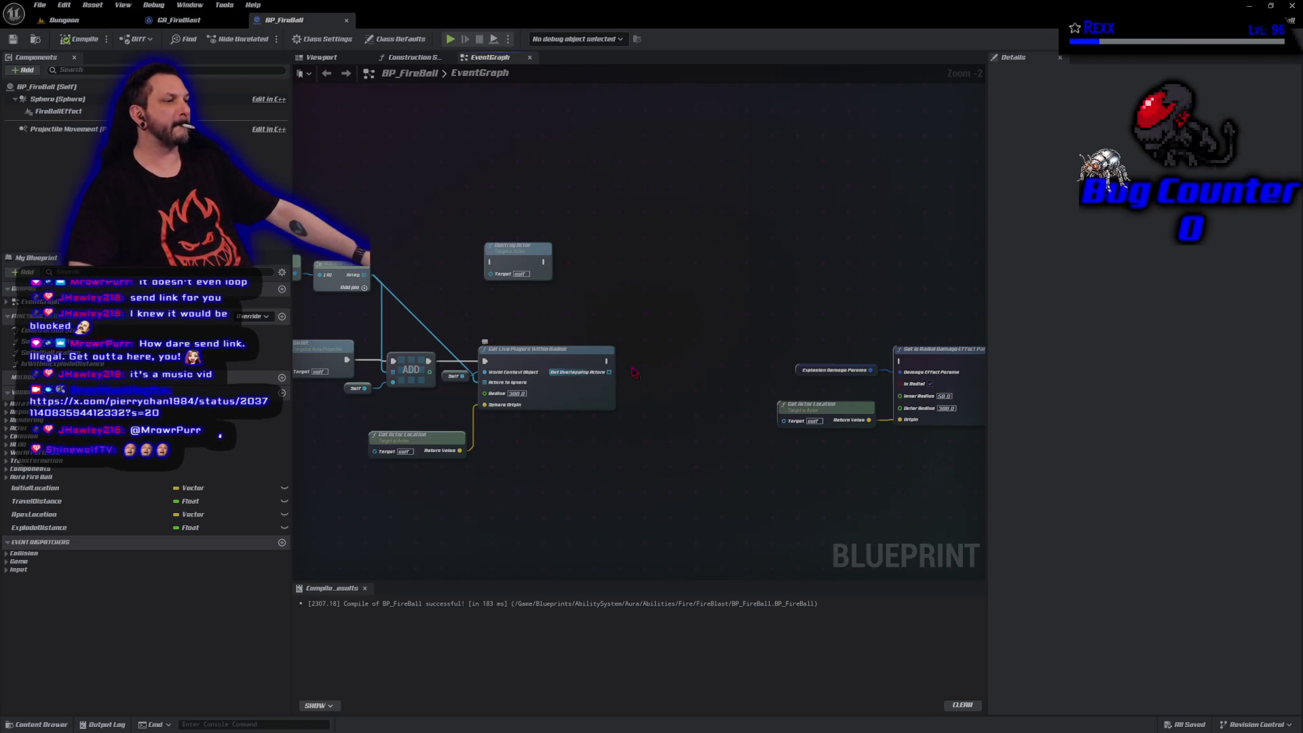
# Add a For Each Loop on Out Overlapping Actors, drive the radial damage params from Loop Body, and compile.
pyautogui.moveTo(612, 375); pyautogui.dragTo(632, 370)
pyautogui.write('for eac')
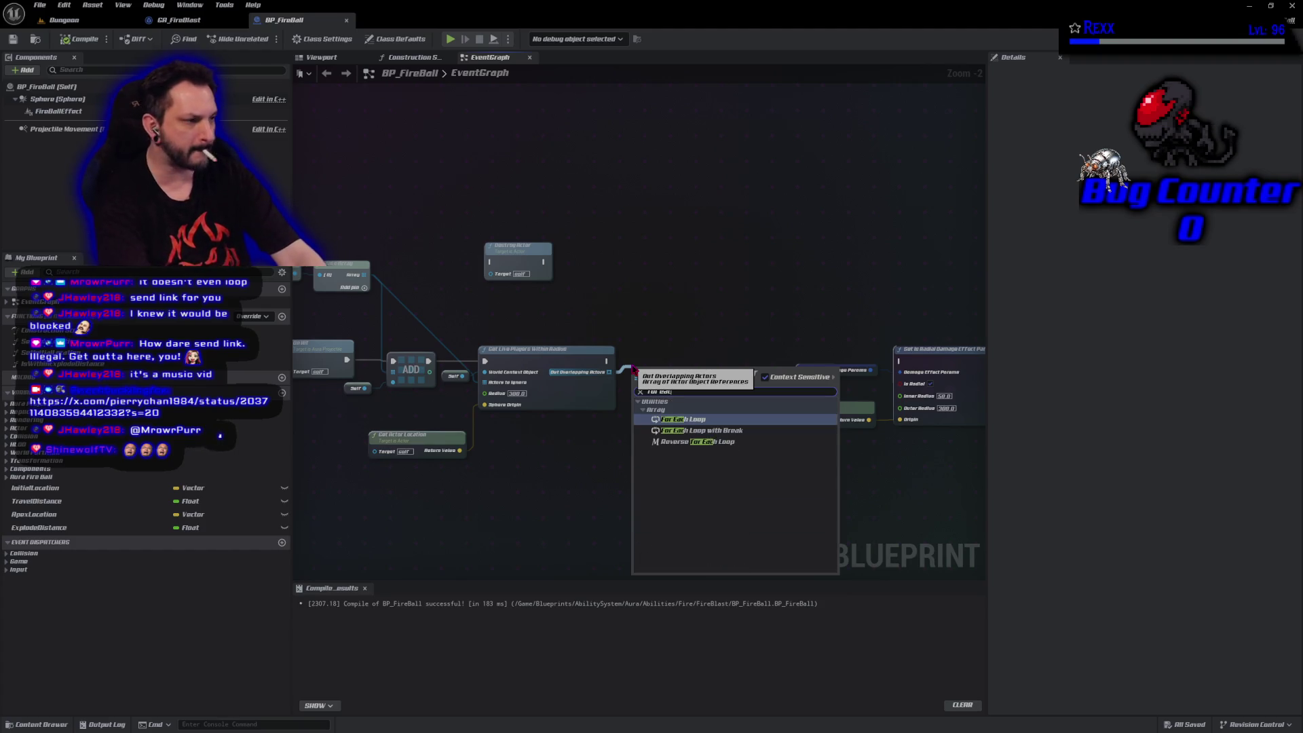
pyautogui.press('Return')
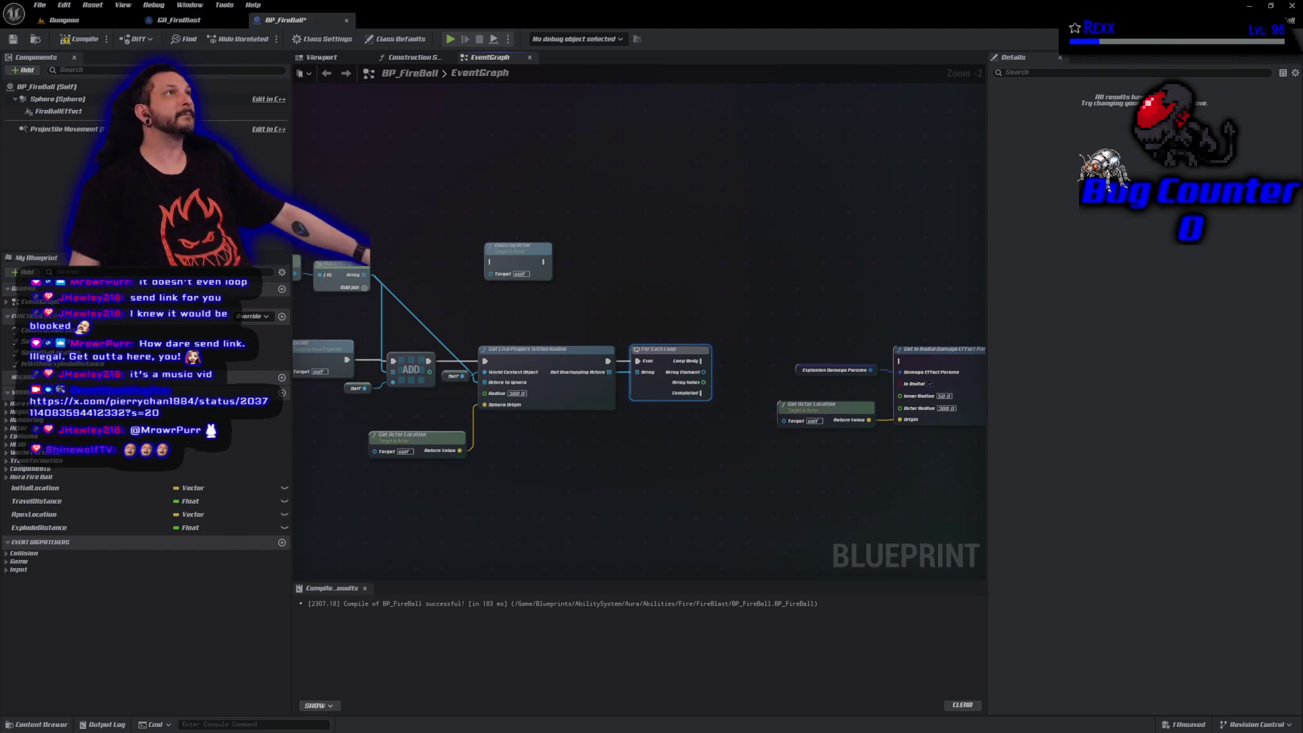
pyautogui.moveTo(701, 360); pyautogui.dragTo(896, 373)
pyautogui.moveTo(850, 483)
pyautogui.mouseDown()
pyautogui.moveTo(690, 479)
pyautogui.moveTo(645, 456)
pyautogui.mouseUp()
pyautogui.scroll(-2, 652, 448)
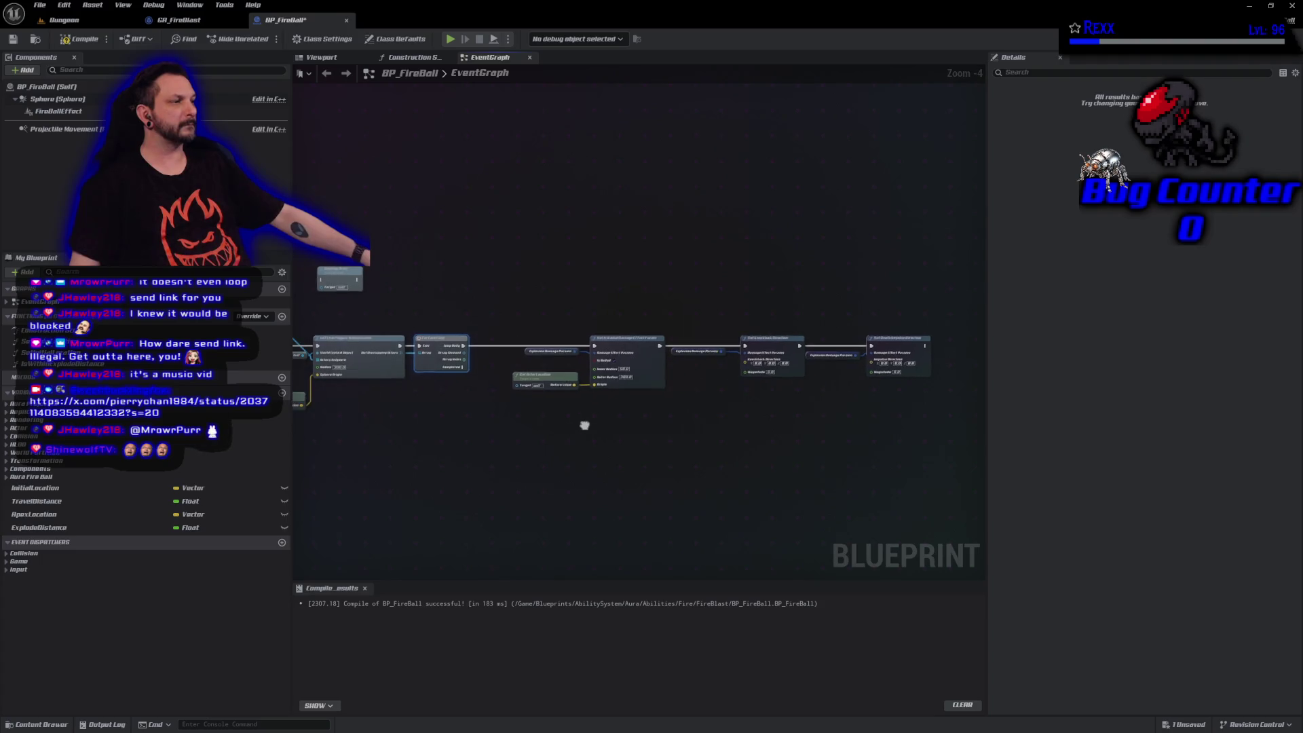
pyautogui.scroll(3, 887, 389)
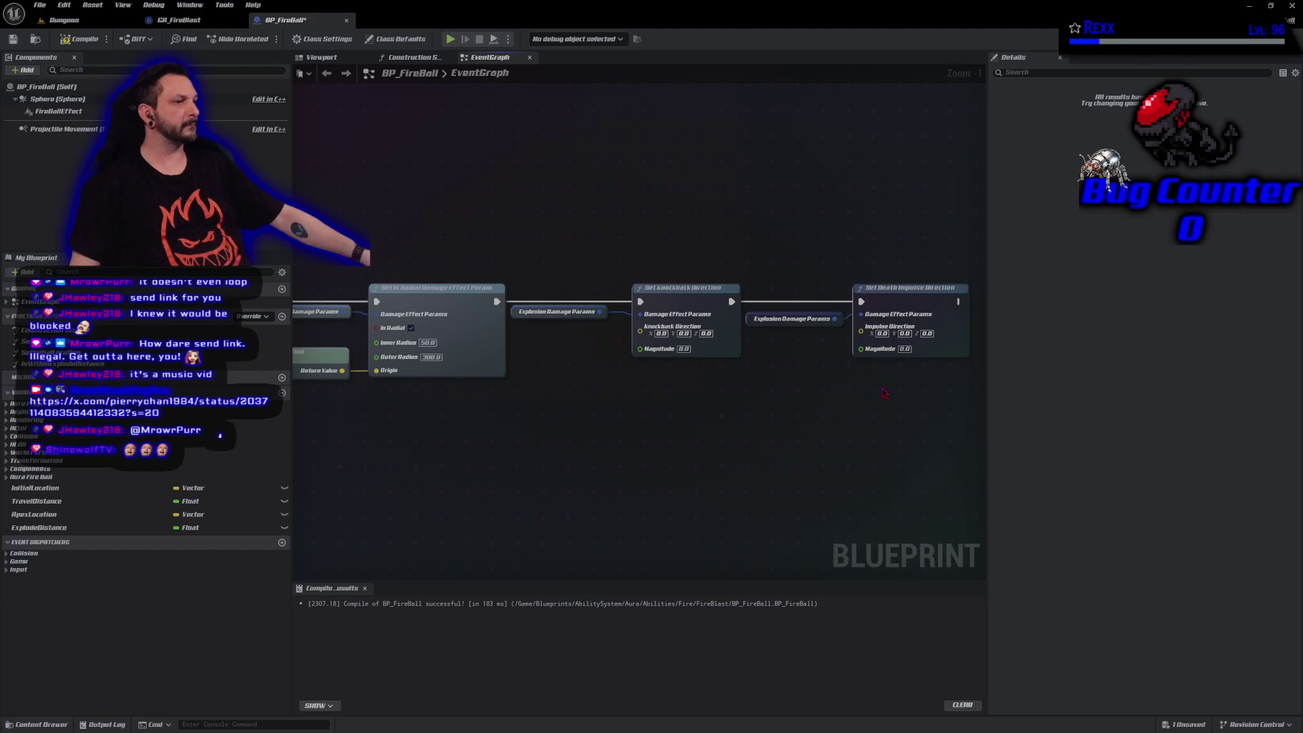
pyautogui.scroll(-2, 874, 402)
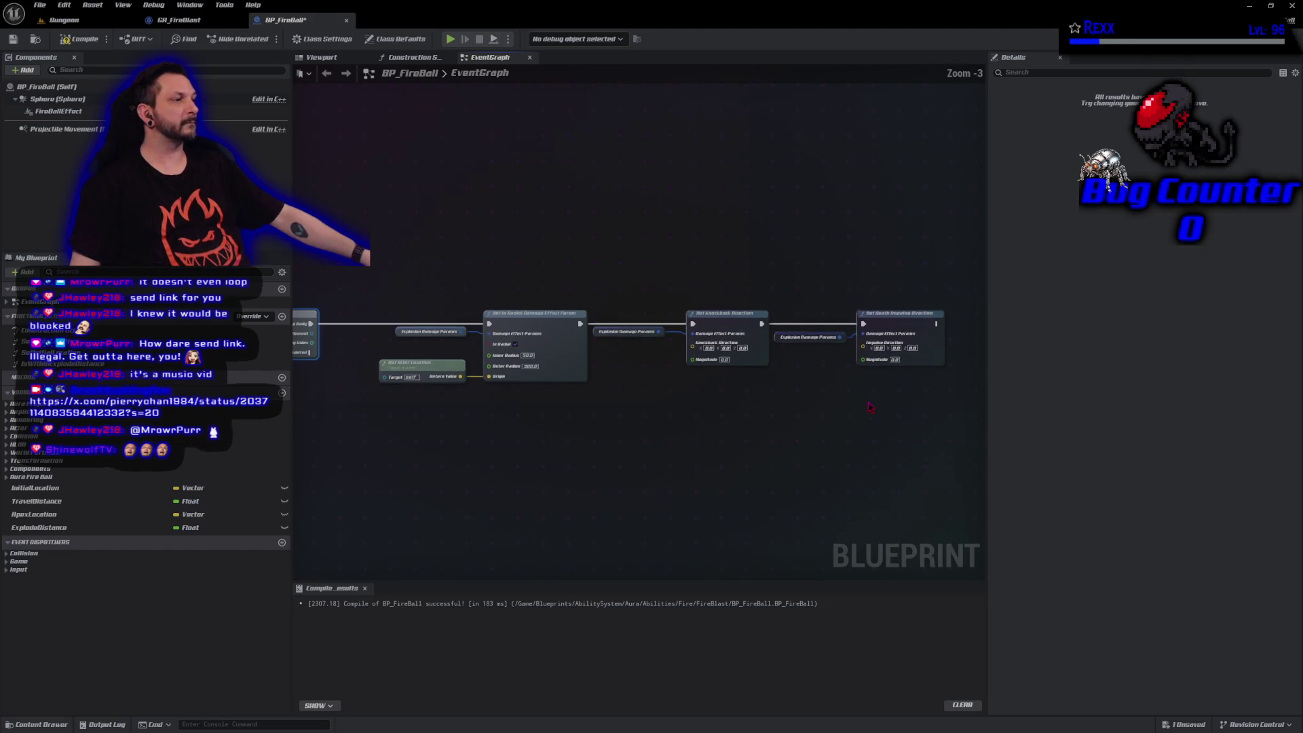
pyautogui.click(76, 44)
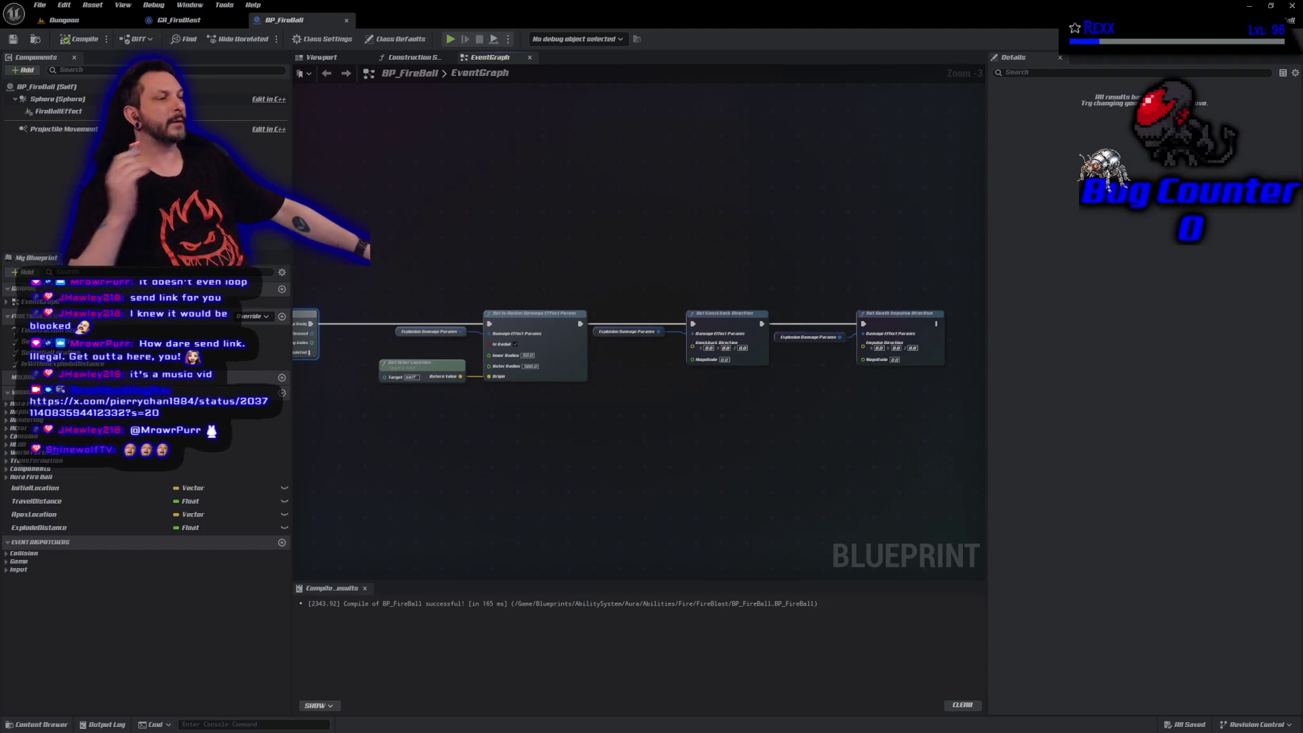
# Rewire so Completed sets radial damage params and Loop Body sets Knockback Direction, then compile and save.
pyautogui.moveTo(375, 224); pyautogui.dragTo(466, 207)
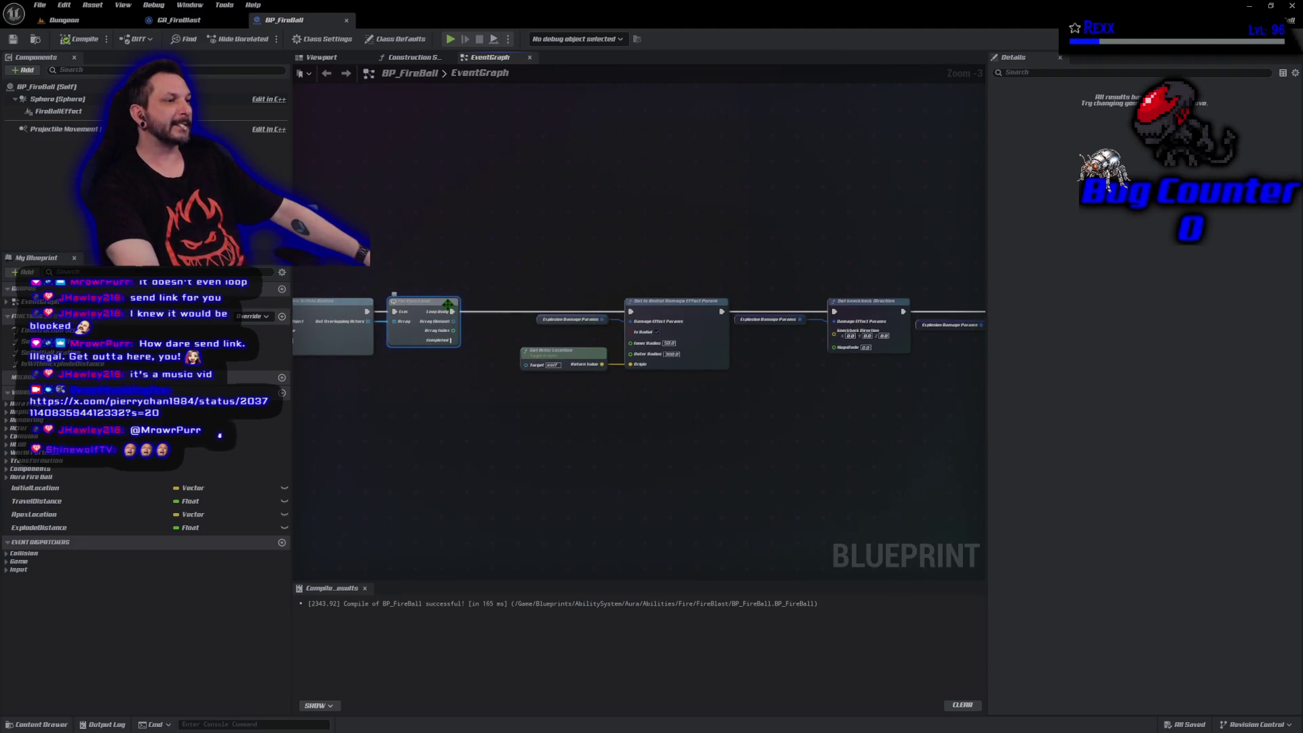
pyautogui.keyDown('alt'); pyautogui.click(452, 312); pyautogui.keyUp('alt')
pyautogui.keyDown('alt'); pyautogui.click(720, 312); pyautogui.keyUp('alt')
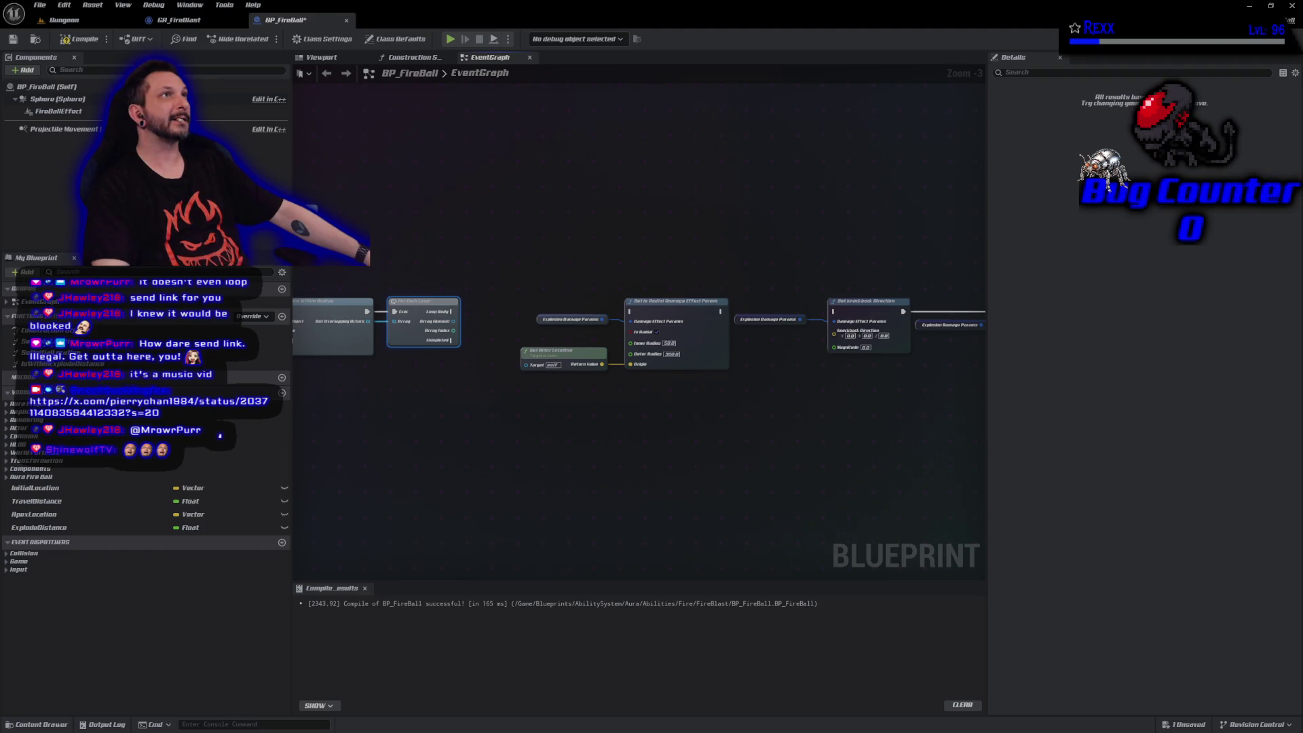
pyautogui.moveTo(533, 270); pyautogui.dragTo(731, 426)
pyautogui.moveTo(662, 312)
pyautogui.mouseDown()
pyautogui.moveTo(600, 378)
pyautogui.moveTo(568, 389)
pyautogui.mouseUp()
pyautogui.moveTo(452, 340)
pyautogui.mouseDown()
pyautogui.moveTo(543, 382)
pyautogui.moveTo(548, 402)
pyautogui.moveTo(537, 388)
pyautogui.mouseUp()
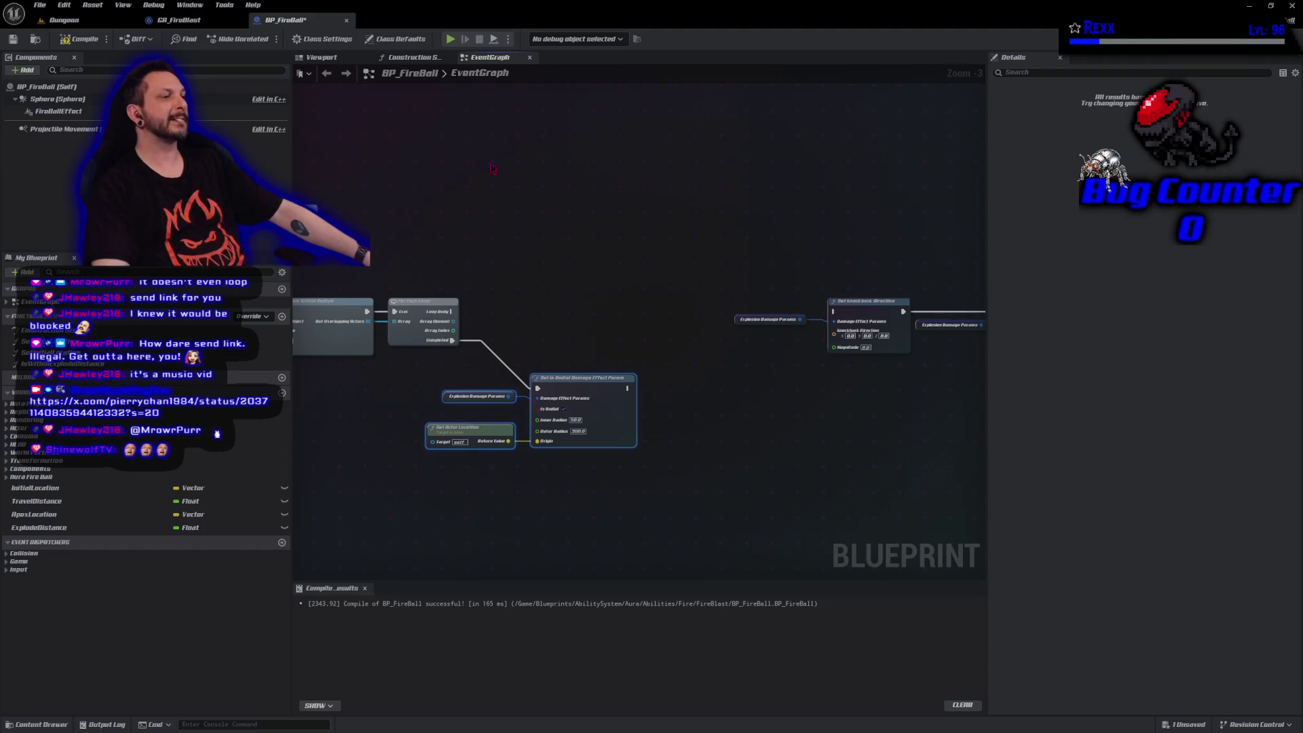
pyautogui.moveTo(450, 312)
pyautogui.mouseDown()
pyautogui.moveTo(533, 391)
pyautogui.moveTo(833, 311)
pyautogui.mouseUp()
pyautogui.moveTo(870, 429); pyautogui.dragTo(679, 428)
pyautogui.moveTo(829, 308)
pyautogui.mouseDown()
pyautogui.moveTo(572, 308)
pyautogui.moveTo(866, 349)
pyautogui.mouseUp()
pyautogui.click(69, 38)
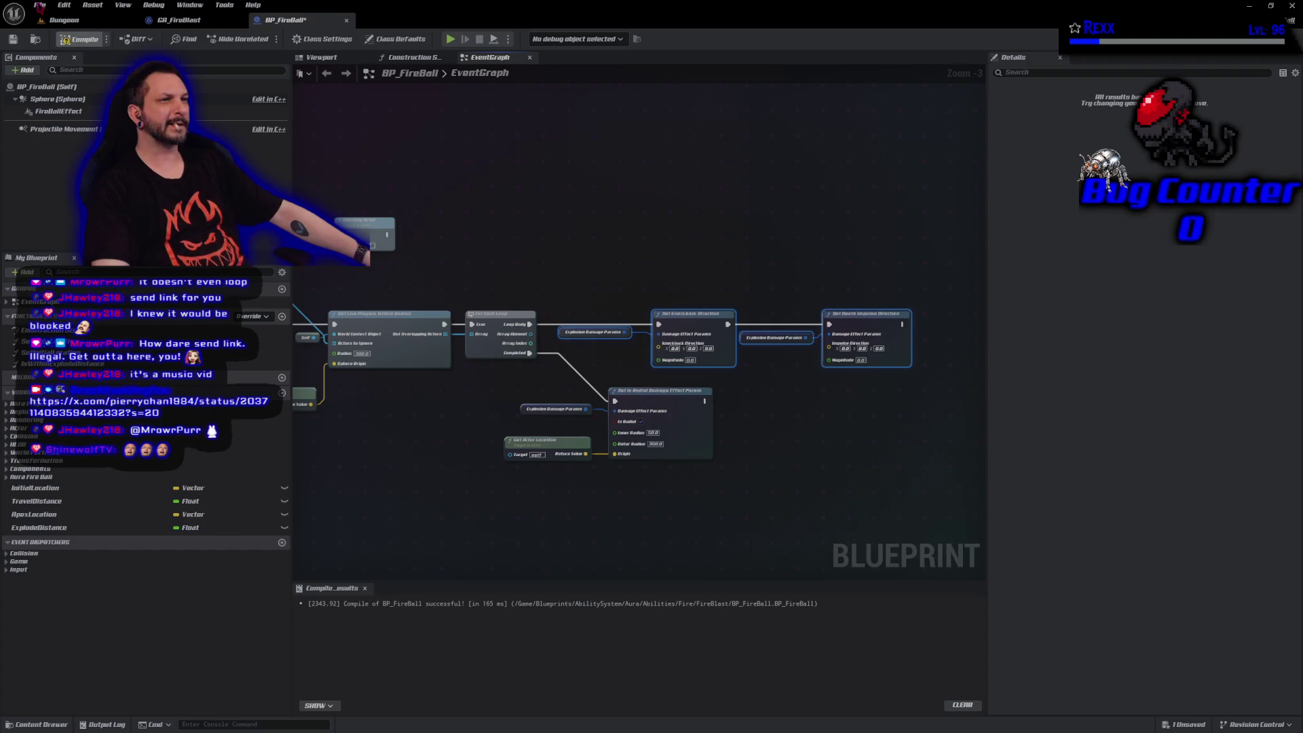
pyautogui.hotkey('ctrl', 's')
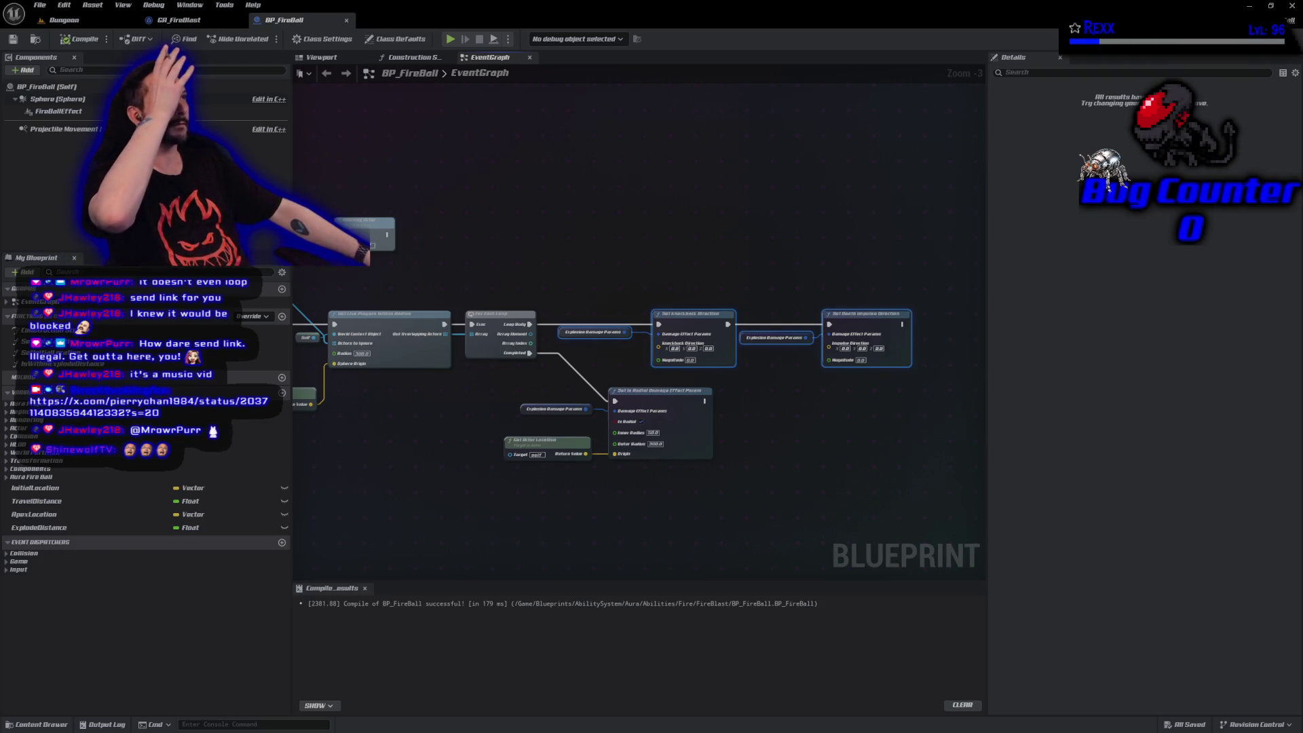
# Rearrange the damage-chain nodes, moving the radial damage group beneath the loop.
pyautogui.moveTo(595, 501); pyautogui.dragTo(522, 471)
pyautogui.moveTo(498, 207); pyautogui.dragTo(754, 497)
pyautogui.moveTo(602, 406); pyautogui.dragTo(735, 411)
pyautogui.moveTo(733, 492); pyautogui.dragTo(561, 360)
pyautogui.moveTo(704, 385); pyautogui.dragTo(509, 406)
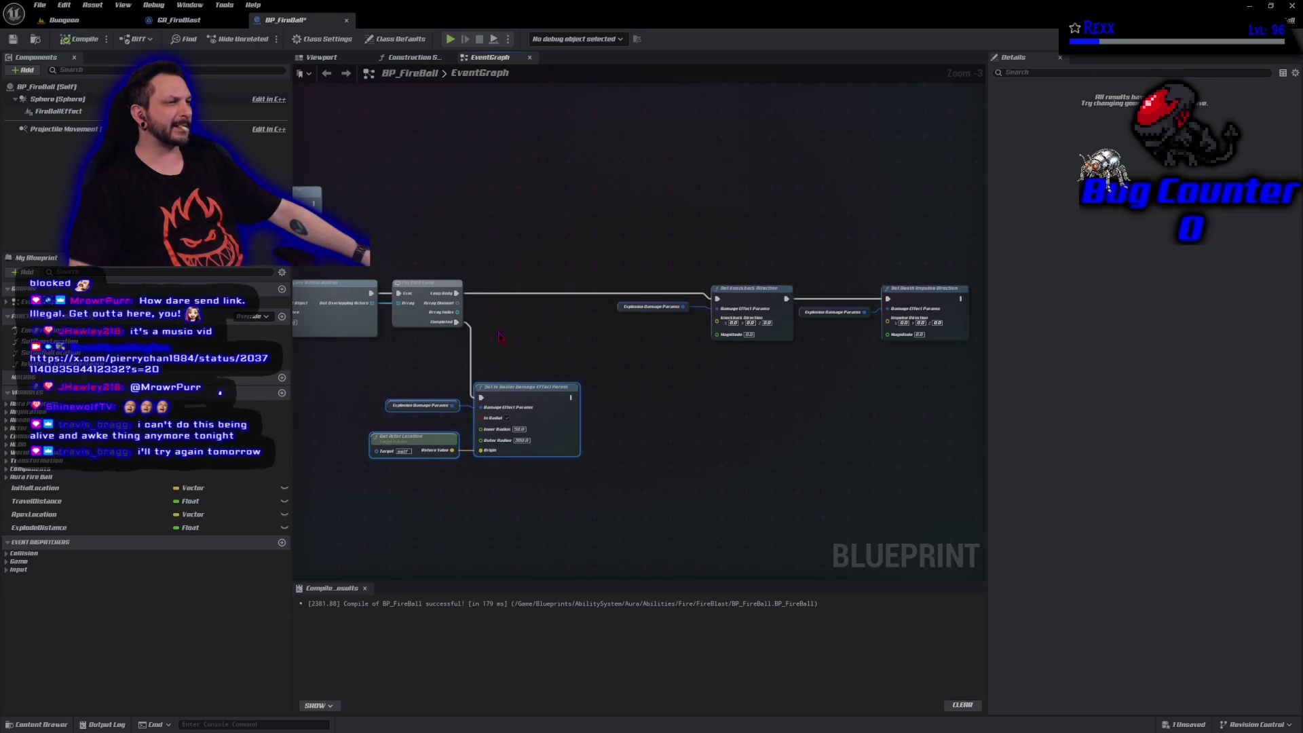
# Add a Get Actor Location node fed by the loop's Array Element.
pyautogui.moveTo(458, 302); pyautogui.dragTo(487, 311)
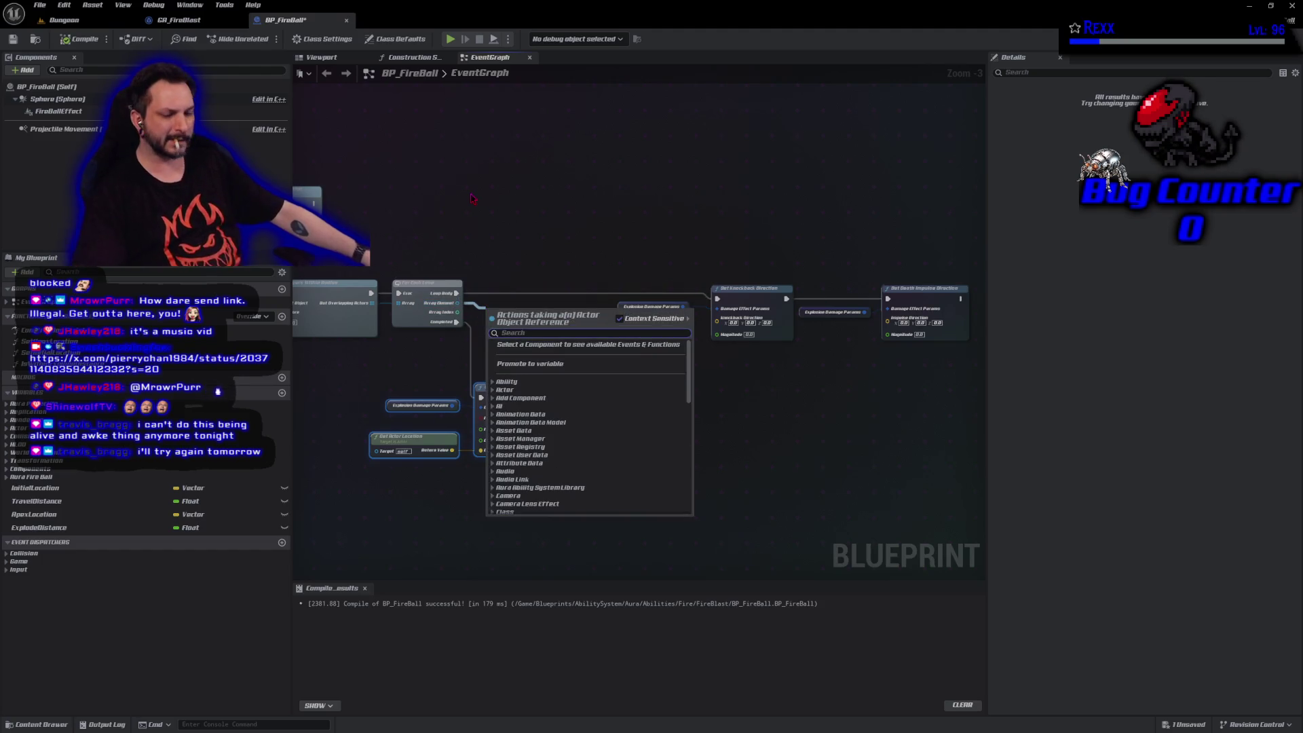
pyautogui.write('get actor locat')
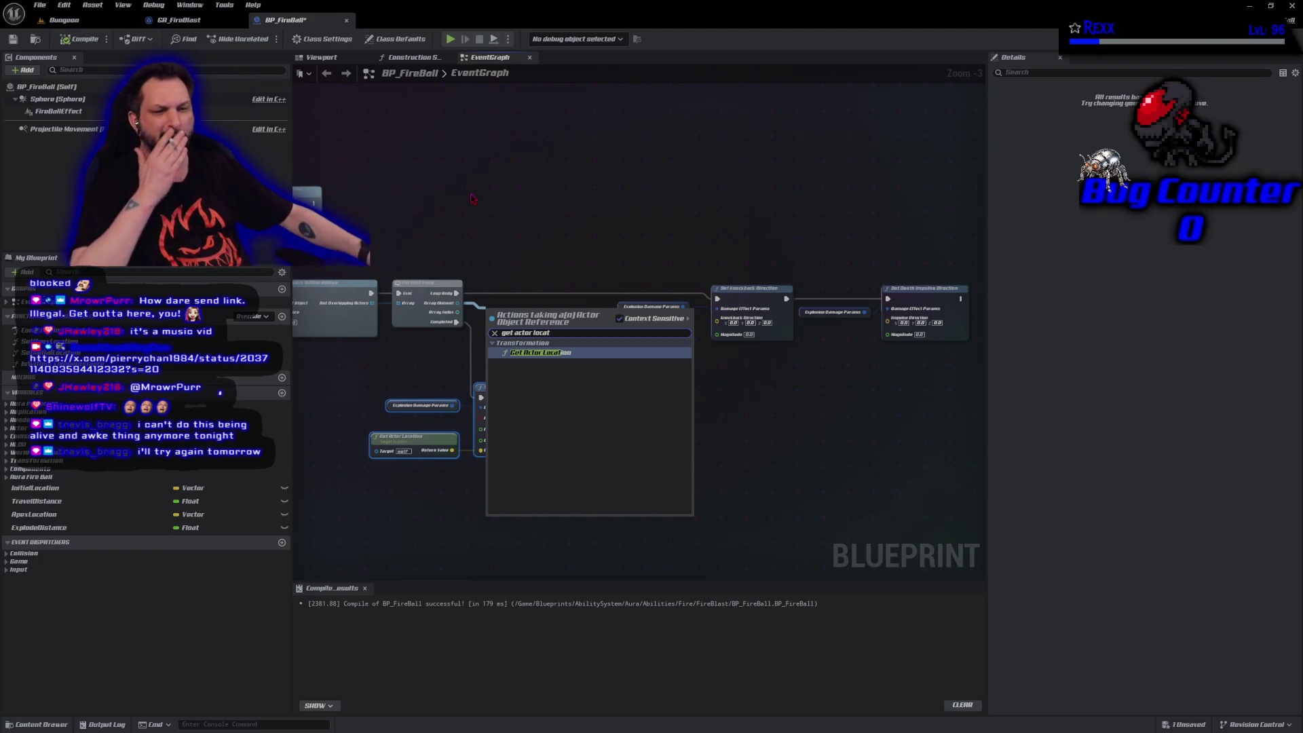
pyautogui.press('Return')
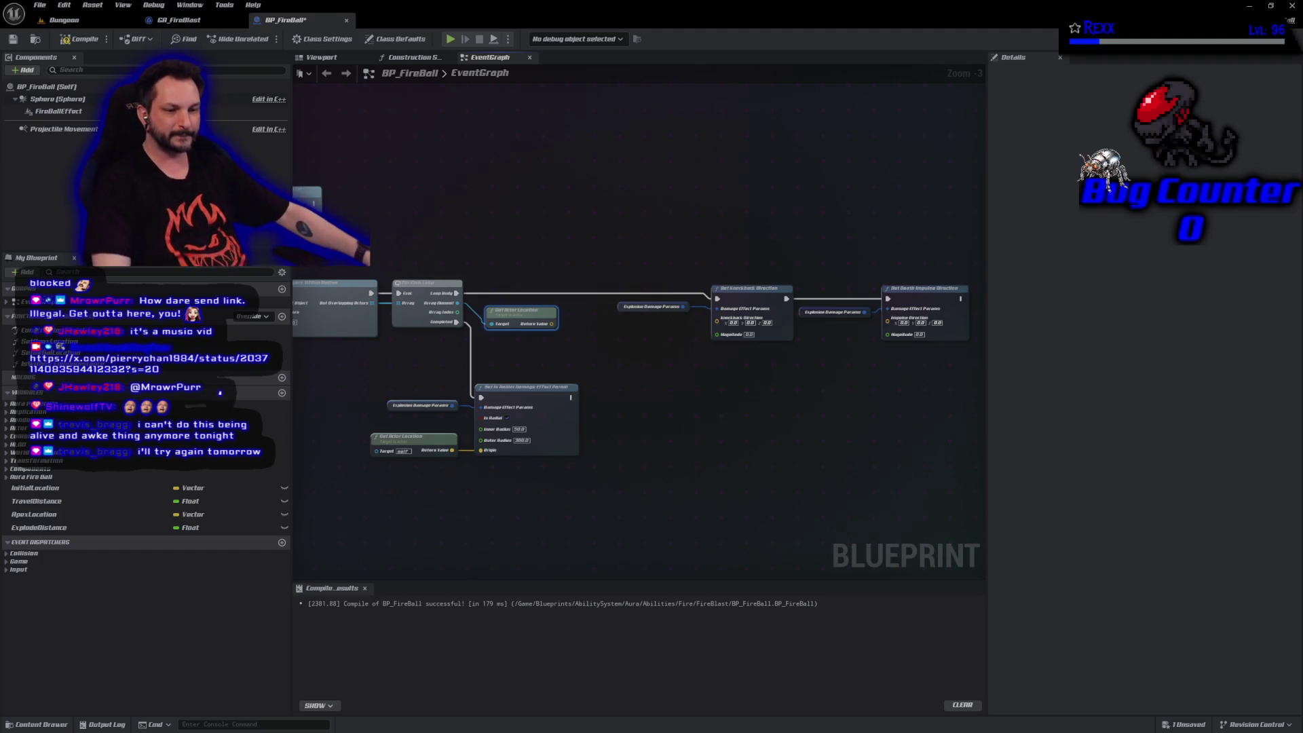
pyautogui.click(568, 503)
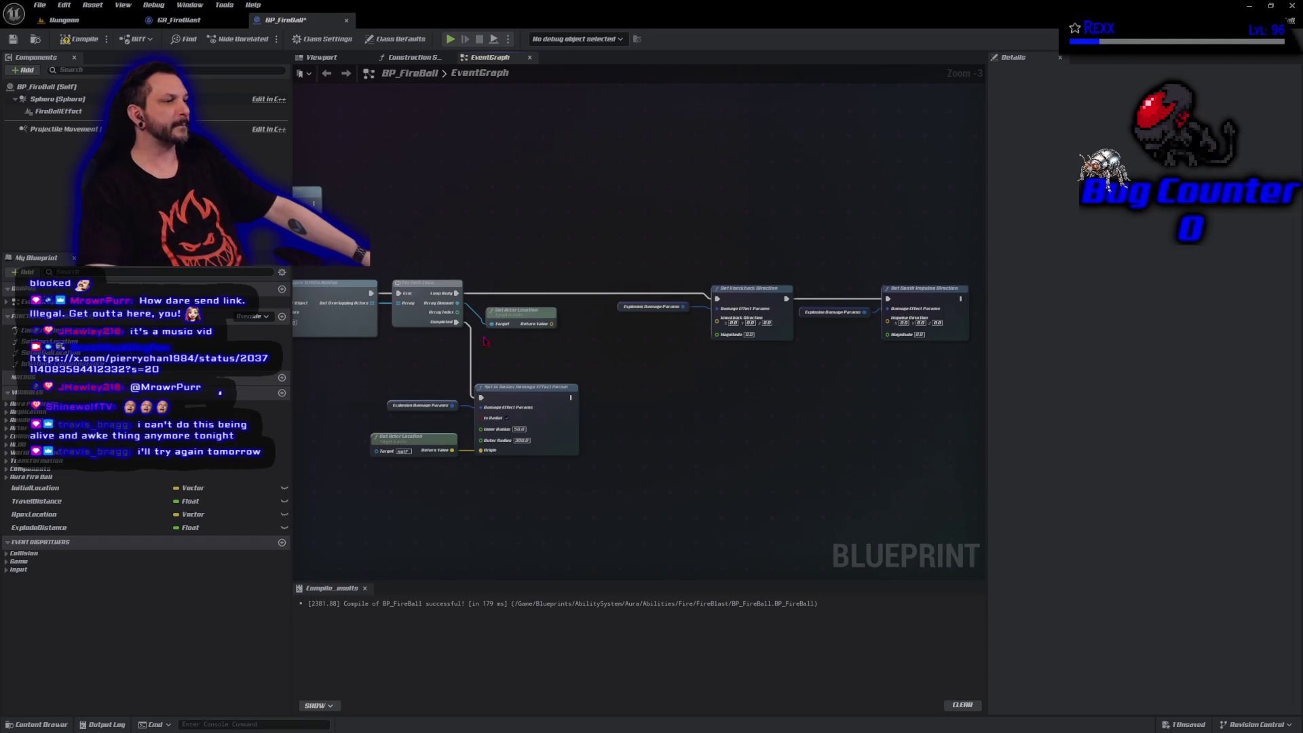
# Duplicate the fireball's Get Actor Location node and place the copy beside the new one.
pyautogui.moveTo(501, 360); pyautogui.dragTo(499, 362)
pyautogui.click(428, 453)
pyautogui.hotkey('ctrl', 'c')
pyautogui.hotkey('ctrl', 'v')
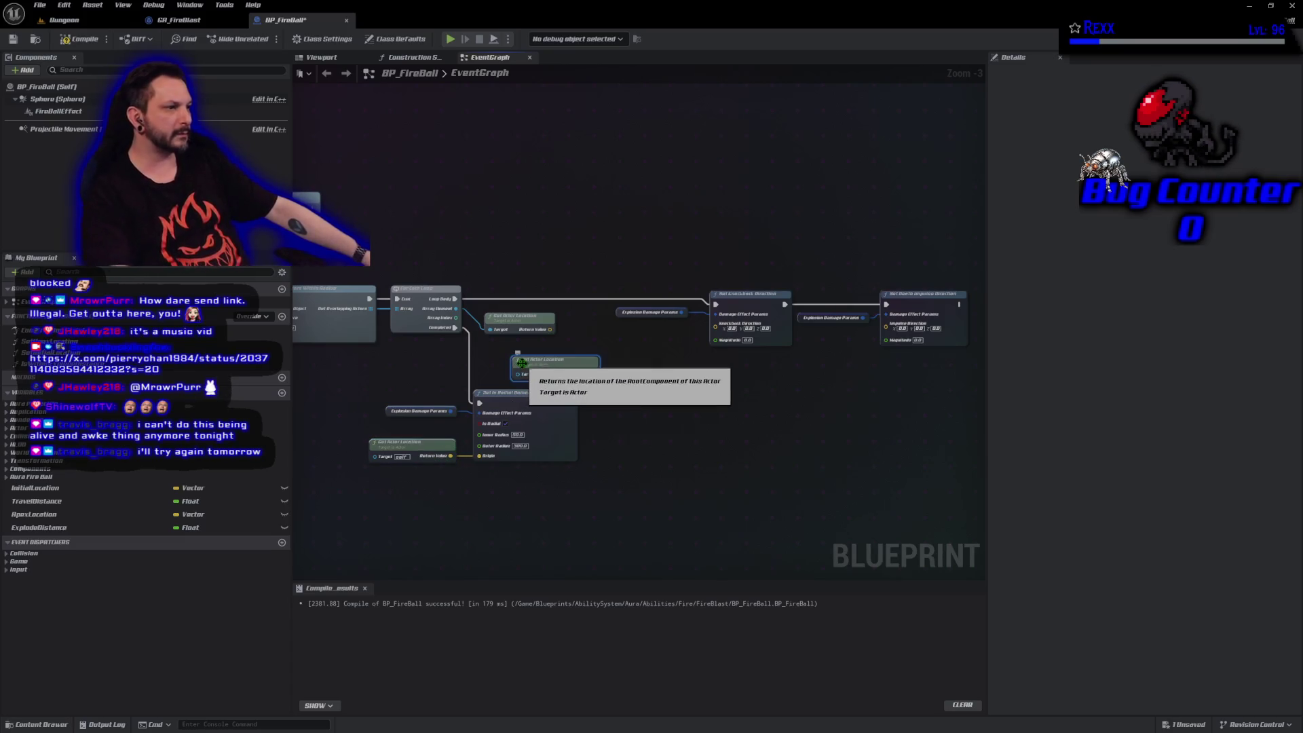
pyautogui.moveTo(521, 363); pyautogui.dragTo(488, 358)
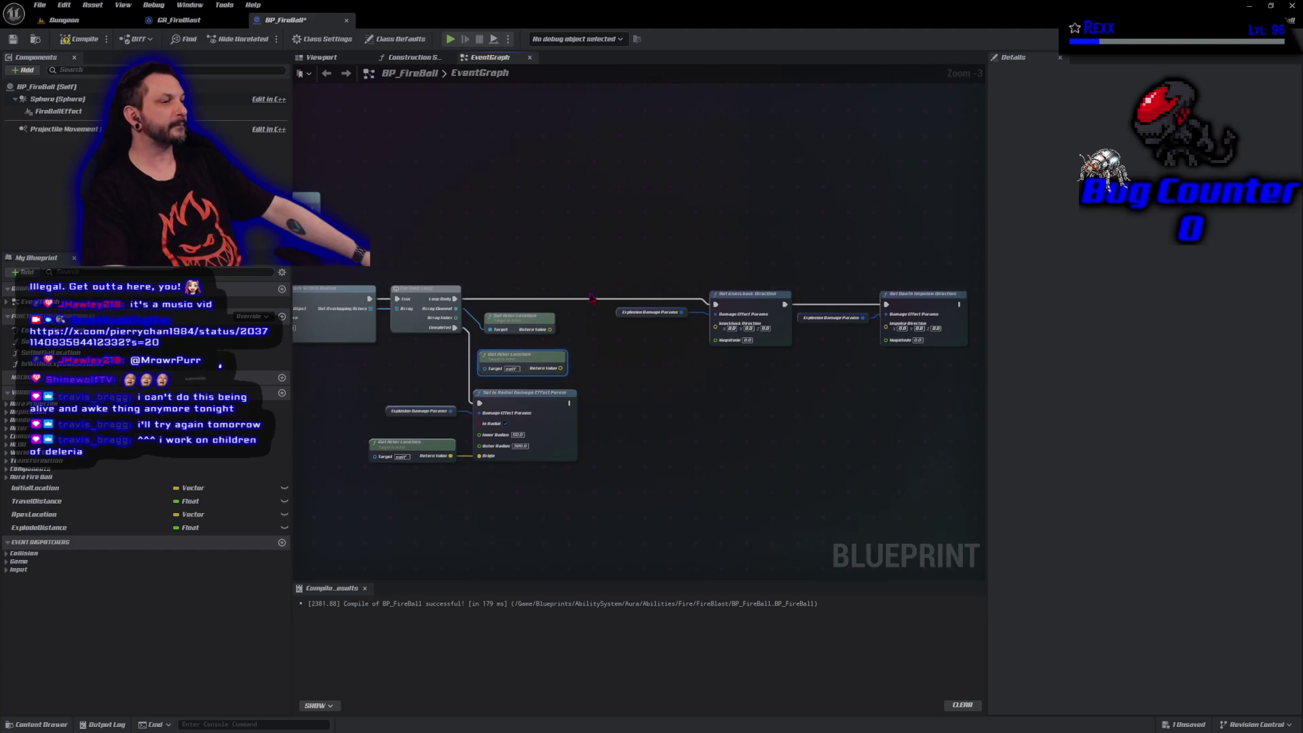
# Add a Subtract node that subtracts the fireball location from the actor location.
pyautogui.moveTo(550, 329); pyautogui.dragTo(576, 340)
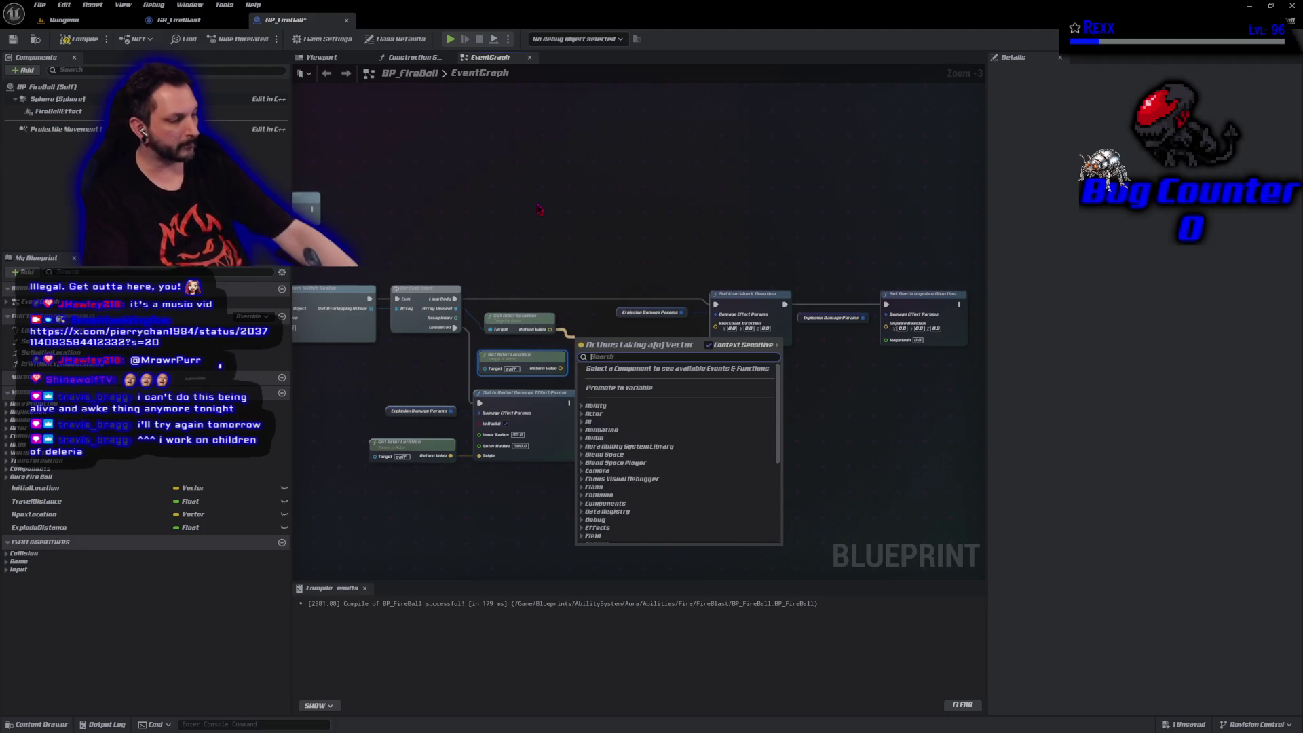
pyautogui.write('-')
pyautogui.press('Return')
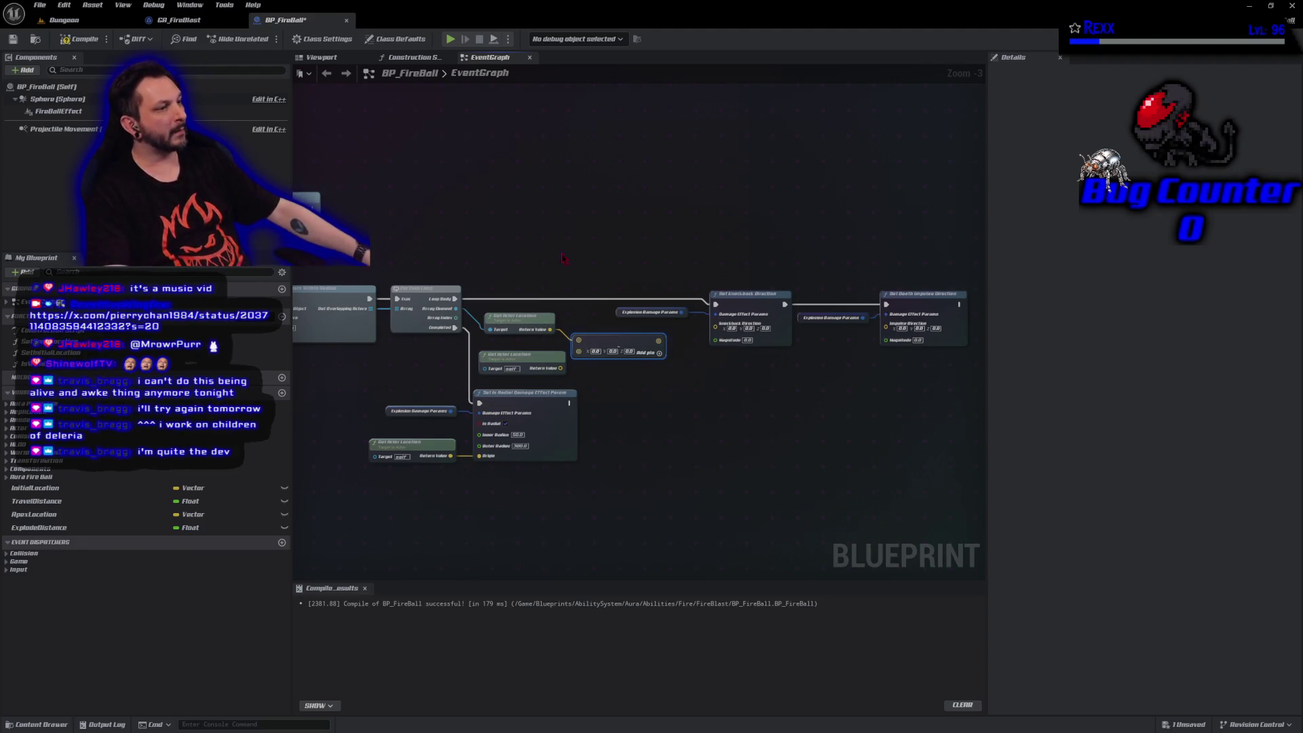
pyautogui.moveTo(560, 368); pyautogui.dragTo(578, 350)
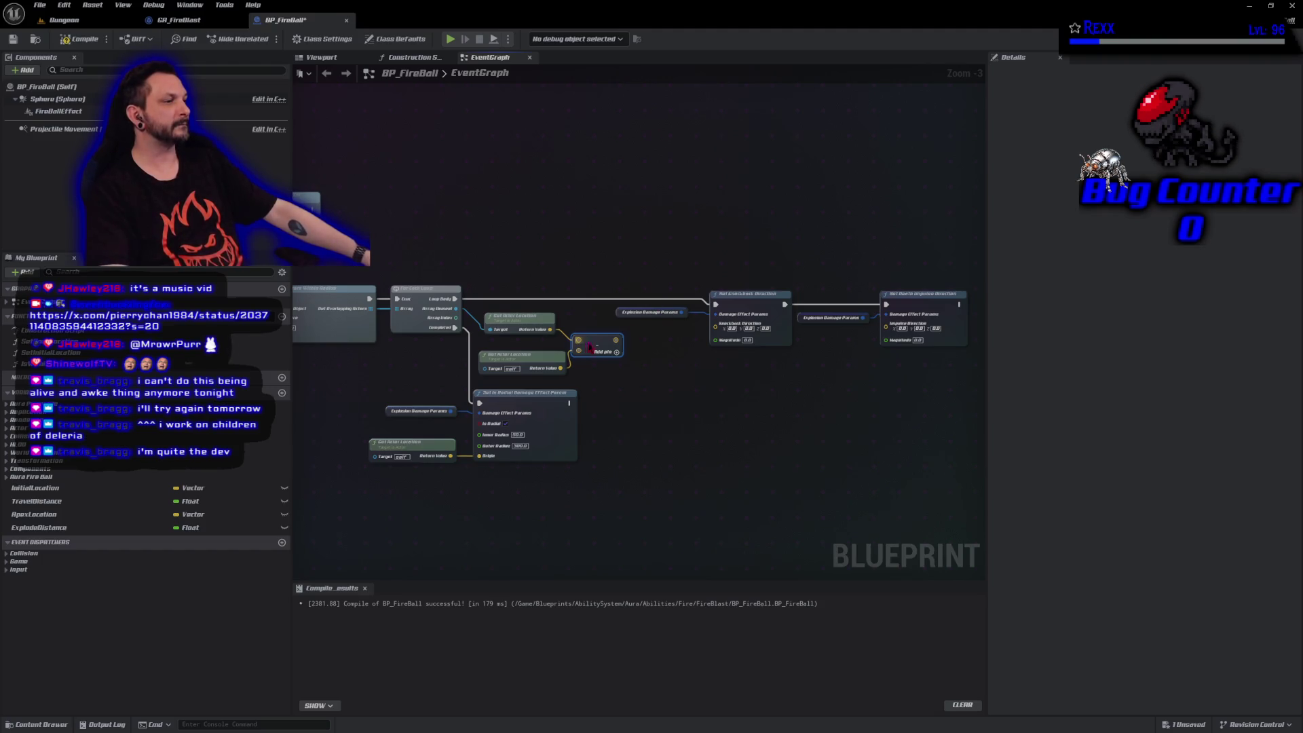
# Wire the difference into knockback and Impulse Direction, set knockback Magnitude 3000, and save.
pyautogui.moveTo(616, 340)
pyautogui.mouseDown()
pyautogui.moveTo(657, 351)
pyautogui.moveTo(719, 339)
pyautogui.moveTo(716, 324)
pyautogui.mouseUp()
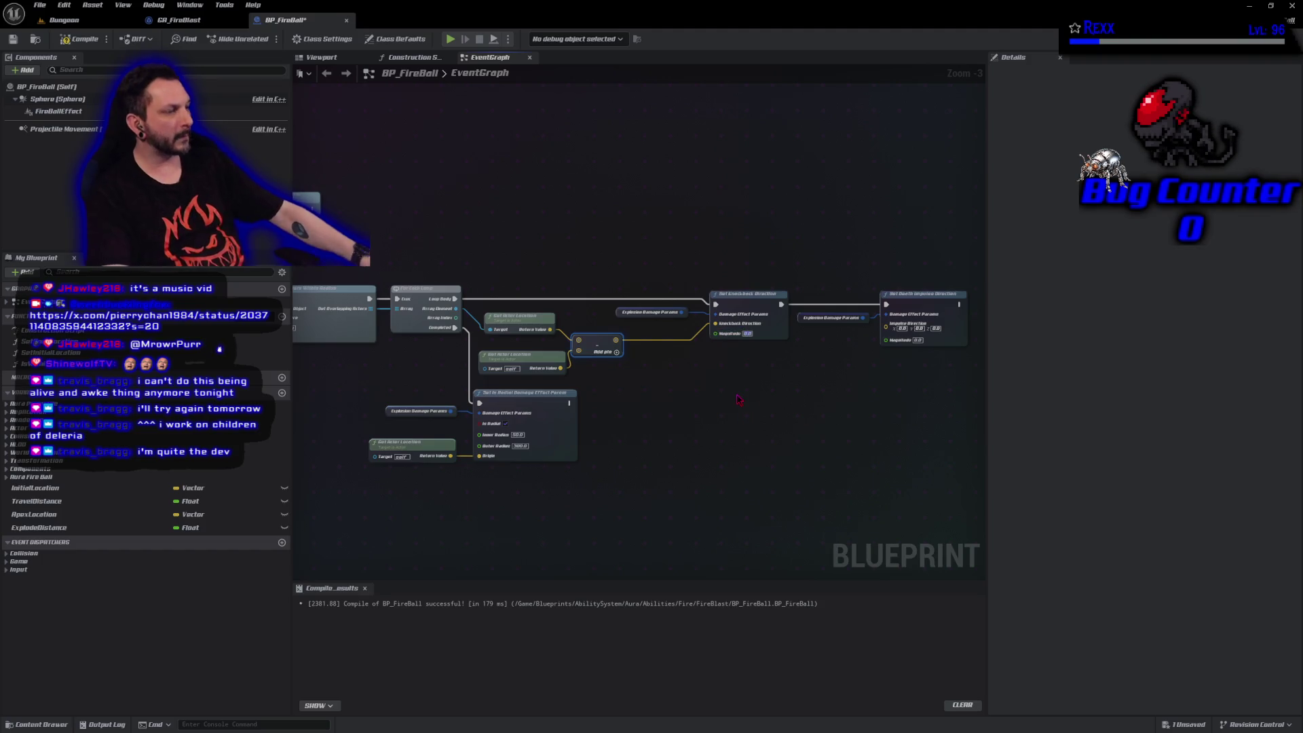
pyautogui.write('3000')
pyautogui.press('Return')
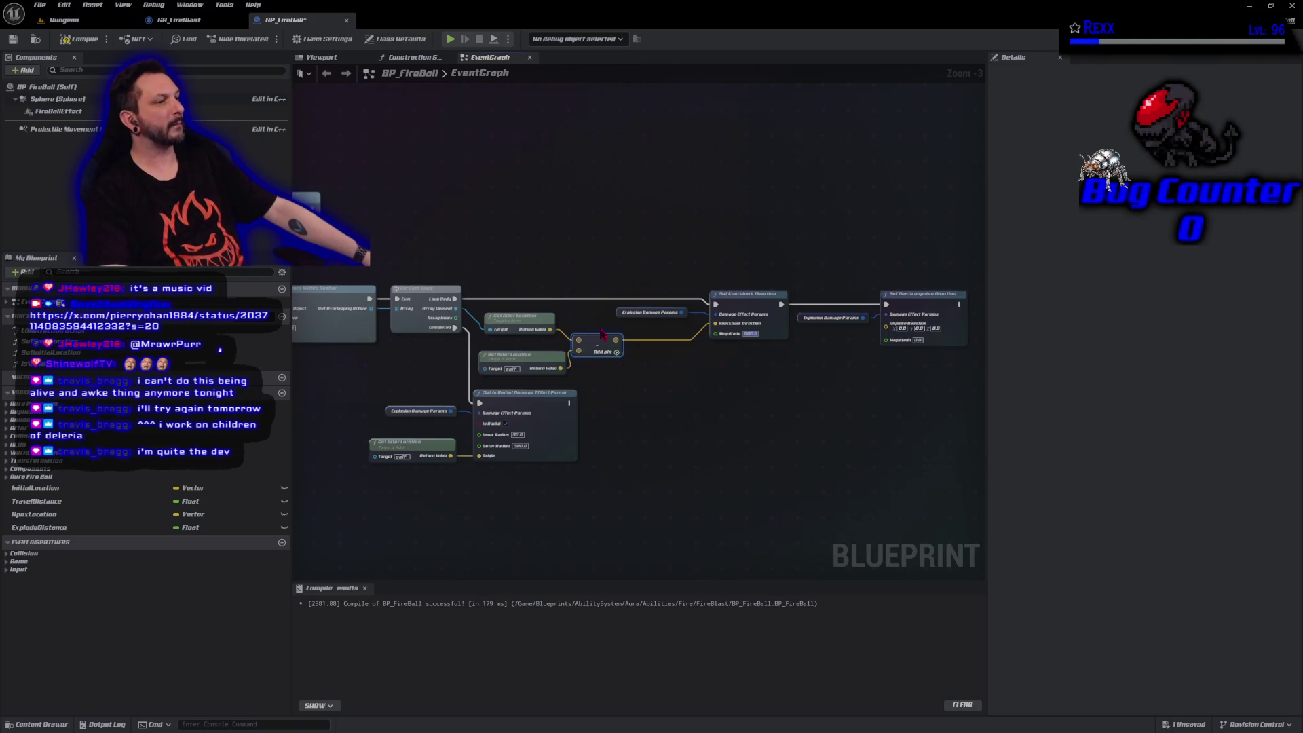
pyautogui.moveTo(616, 340)
pyautogui.mouseDown()
pyautogui.moveTo(750, 369)
pyautogui.moveTo(835, 370)
pyautogui.moveTo(887, 331)
pyautogui.mouseUp()
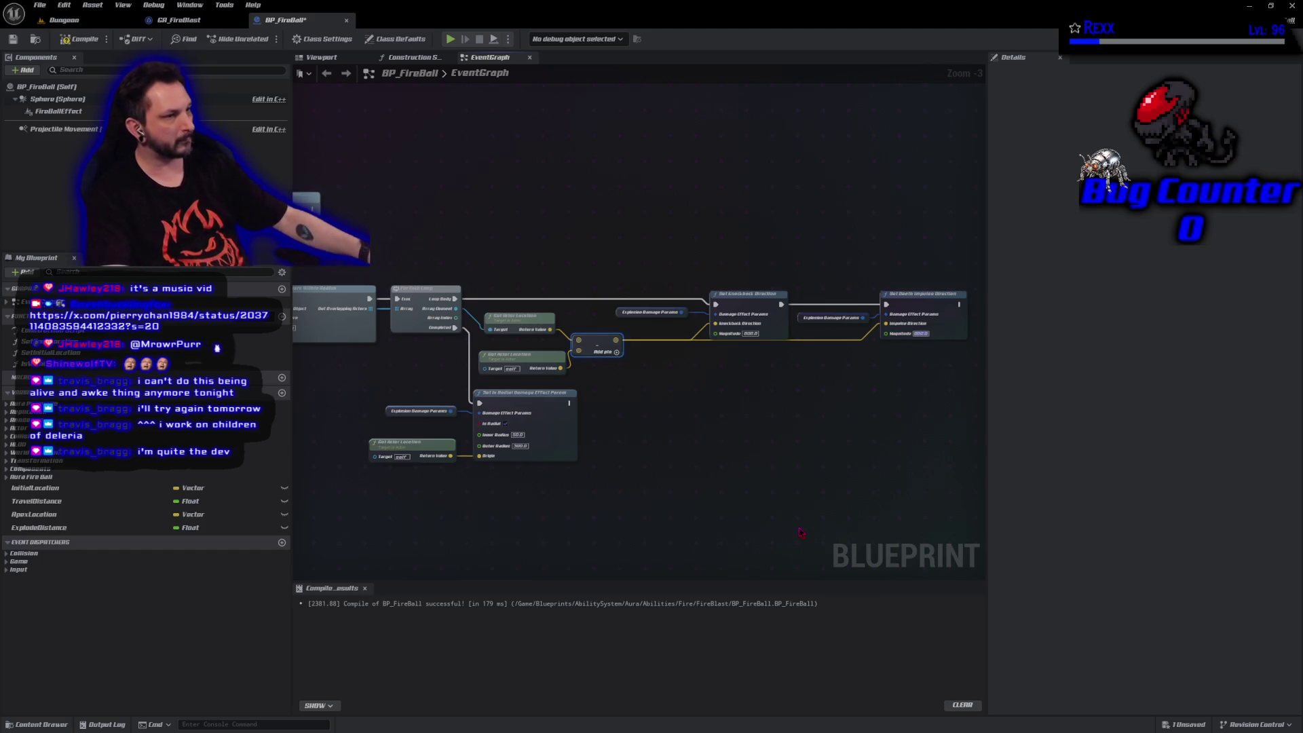
pyautogui.hotkey('ctrl', 's')
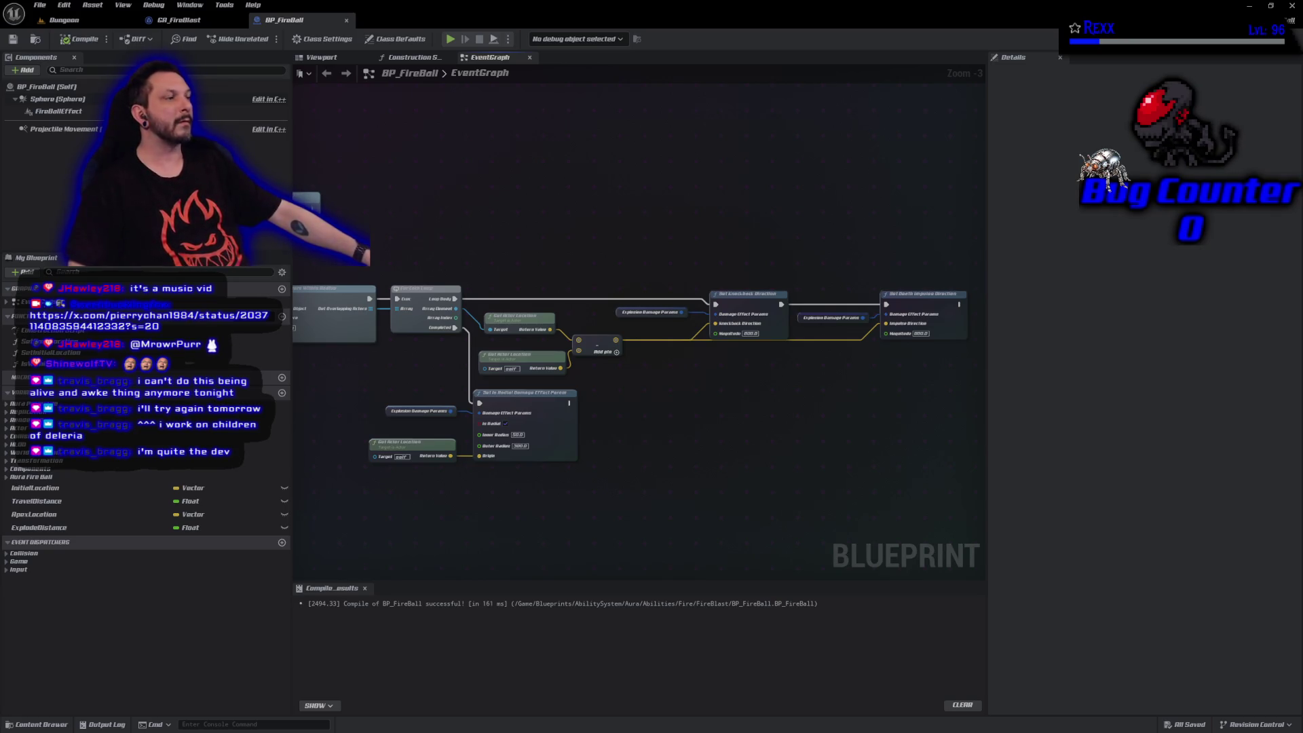
# Add a Destroy Actor node and shift the node rows right to make room.
pyautogui.moveTo(315, 199)
pyautogui.mouseDown()
pyautogui.moveTo(499, 182)
pyautogui.moveTo(610, 224)
pyautogui.moveTo(648, 415)
pyautogui.moveTo(641, 401)
pyautogui.mouseUp()
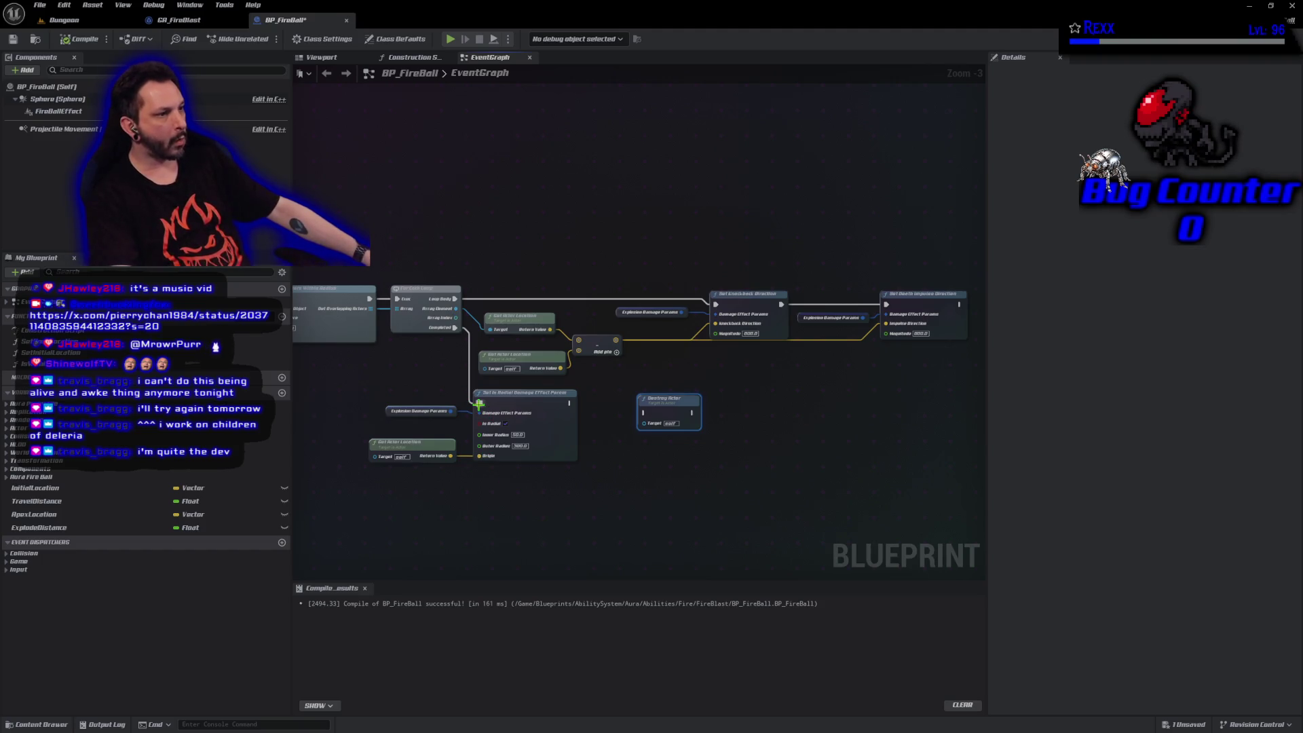
pyautogui.moveTo(513, 520)
pyautogui.mouseDown()
pyautogui.moveTo(434, 416)
pyautogui.moveTo(413, 465)
pyautogui.mouseUp()
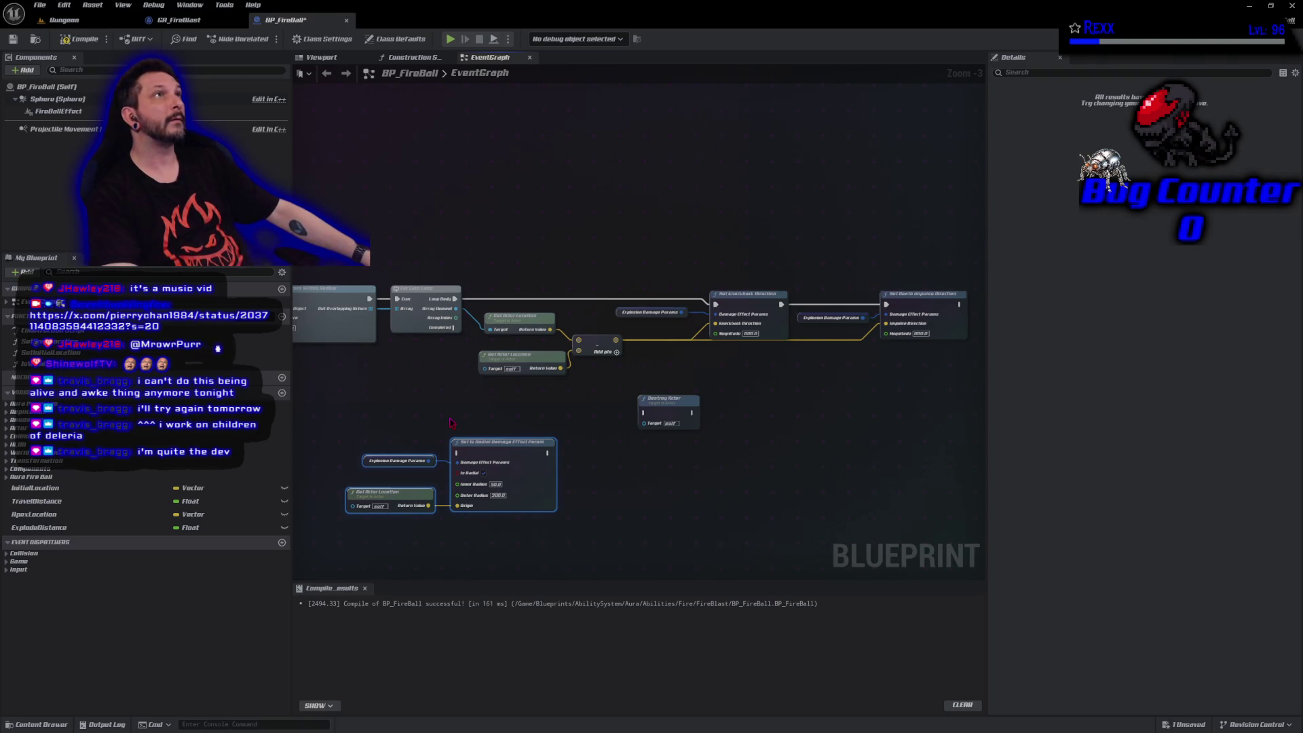
pyautogui.moveTo(438, 194)
pyautogui.mouseDown()
pyautogui.moveTo(790, 343)
pyautogui.moveTo(916, 363)
pyautogui.moveTo(895, 374)
pyautogui.mouseUp()
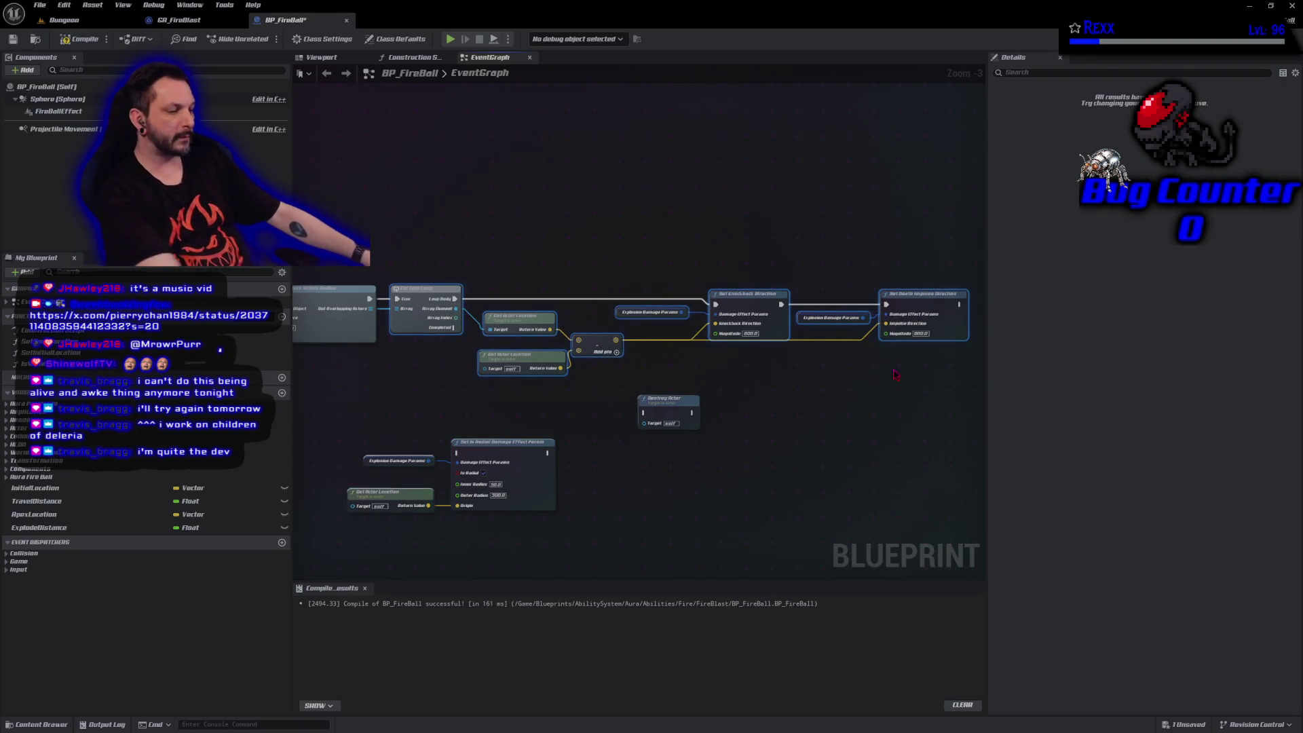
pyautogui.moveTo(427, 299); pyautogui.dragTo(600, 289)
pyautogui.moveTo(342, 429); pyautogui.dragTo(563, 518)
pyautogui.moveTo(517, 446); pyautogui.dragTo(550, 296)
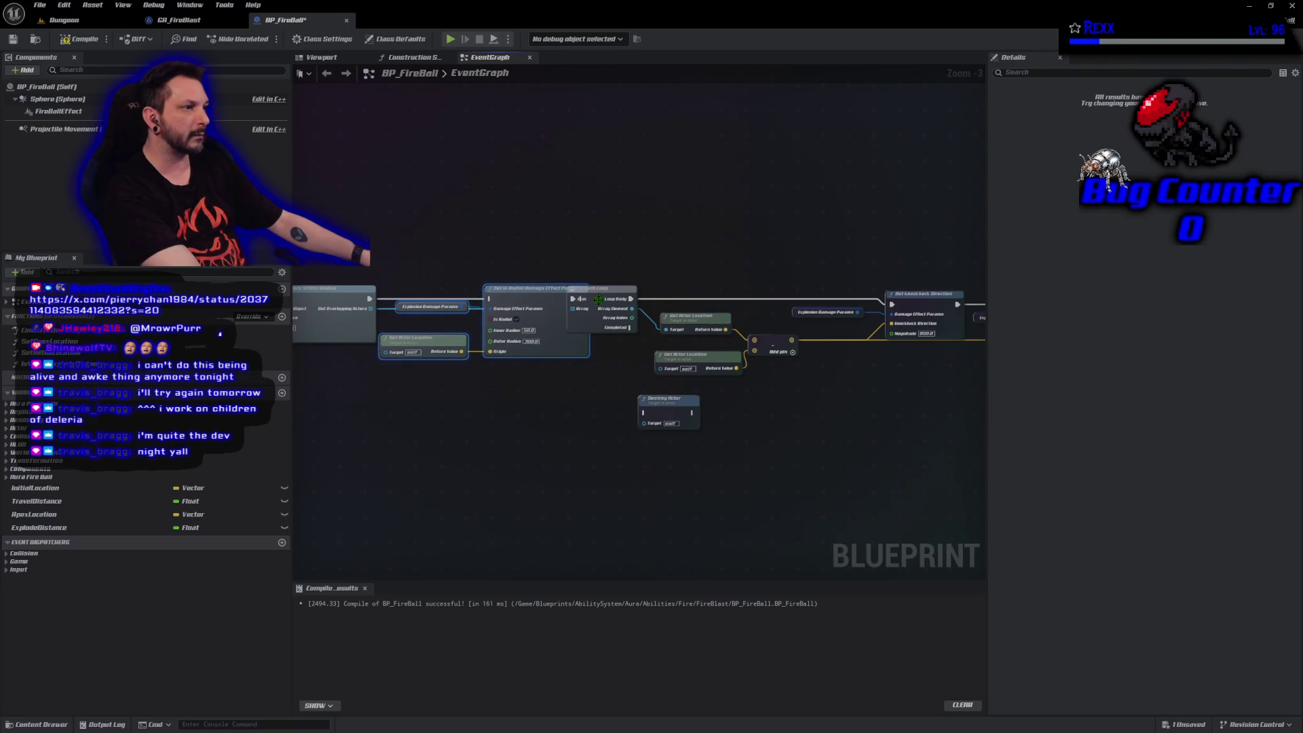
pyautogui.moveTo(430, 209)
pyautogui.mouseDown()
pyautogui.moveTo(717, 381)
pyautogui.moveTo(762, 448)
pyautogui.moveTo(875, 430)
pyautogui.moveTo(859, 375)
pyautogui.moveTo(930, 375)
pyautogui.mouseUp()
pyautogui.moveTo(445, 355); pyautogui.dragTo(591, 393)
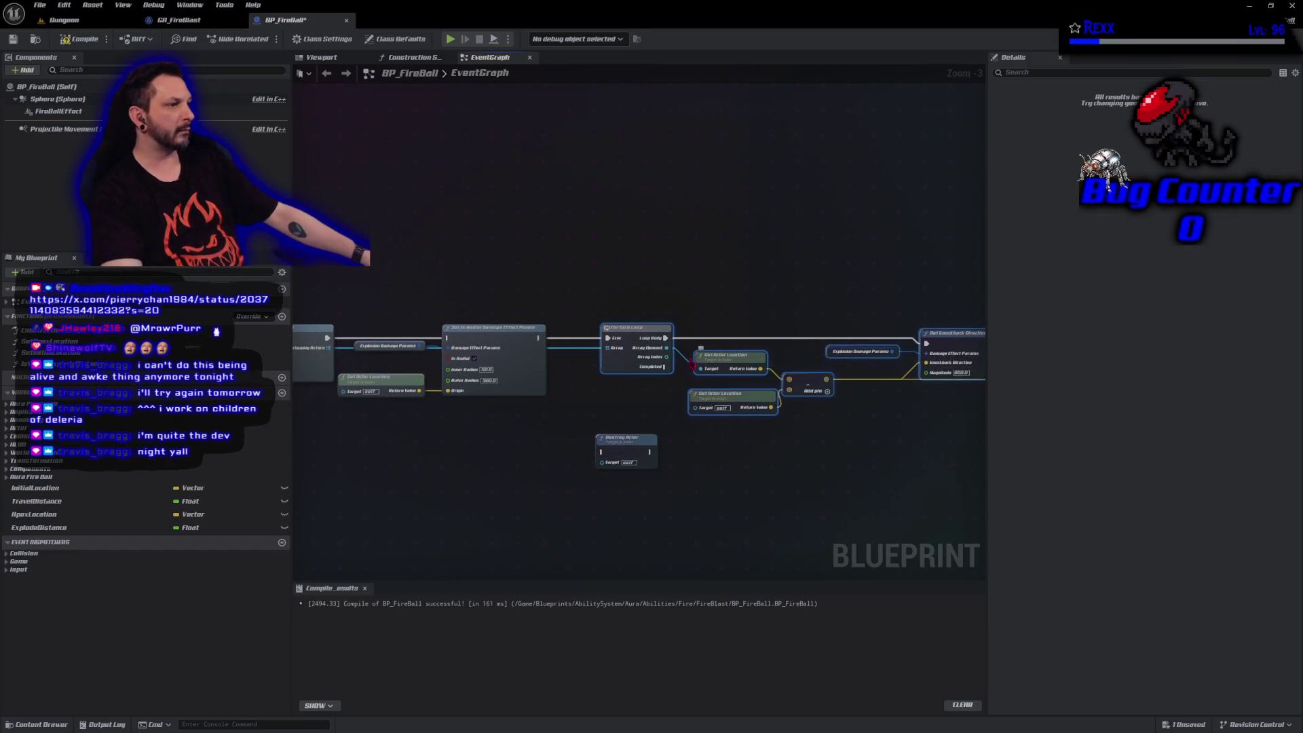
# Route execution through Set Is Radial into the For Each Loop and compile.
pyautogui.moveTo(327, 337); pyautogui.dragTo(452, 347)
pyautogui.moveTo(538, 338)
pyautogui.mouseDown()
pyautogui.moveTo(621, 353)
pyautogui.moveTo(613, 340)
pyautogui.mouseUp()
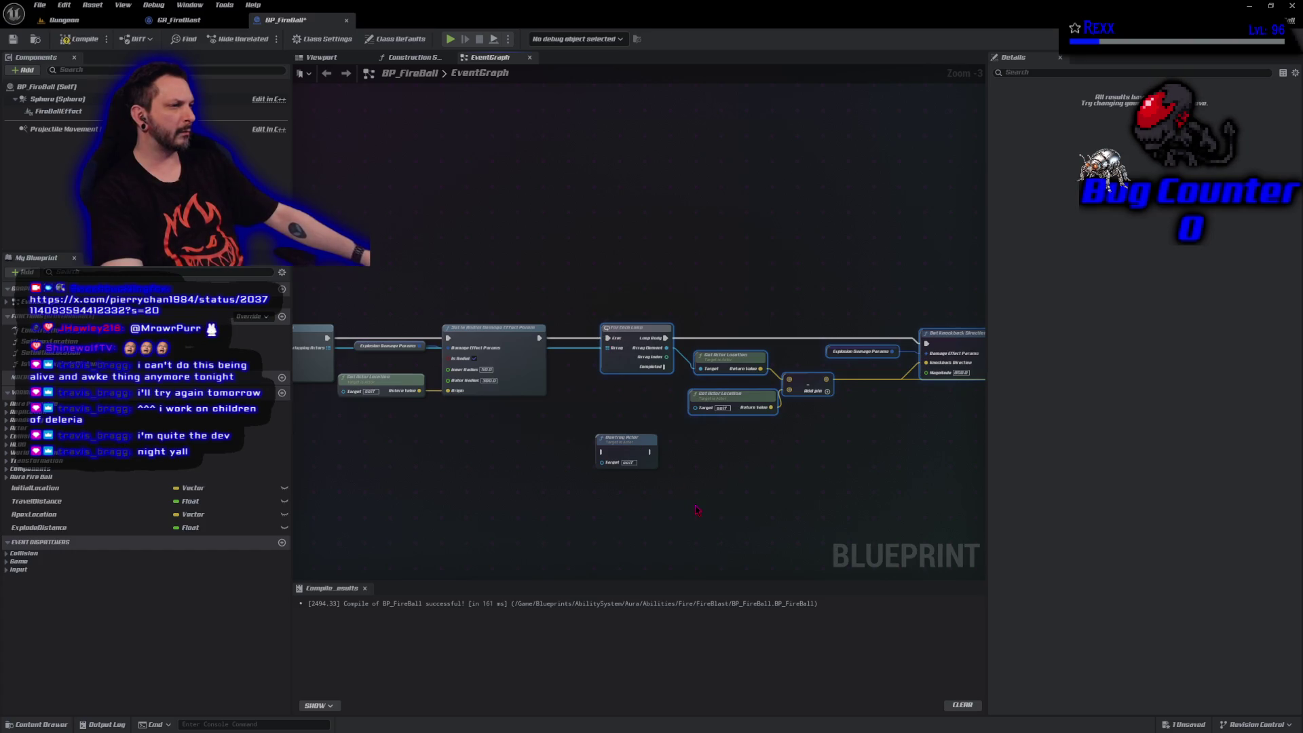
pyautogui.click(80, 39)
# Insert a reroute point on the exec wire from the radial damage params into the loop.
pyautogui.press('Escape')
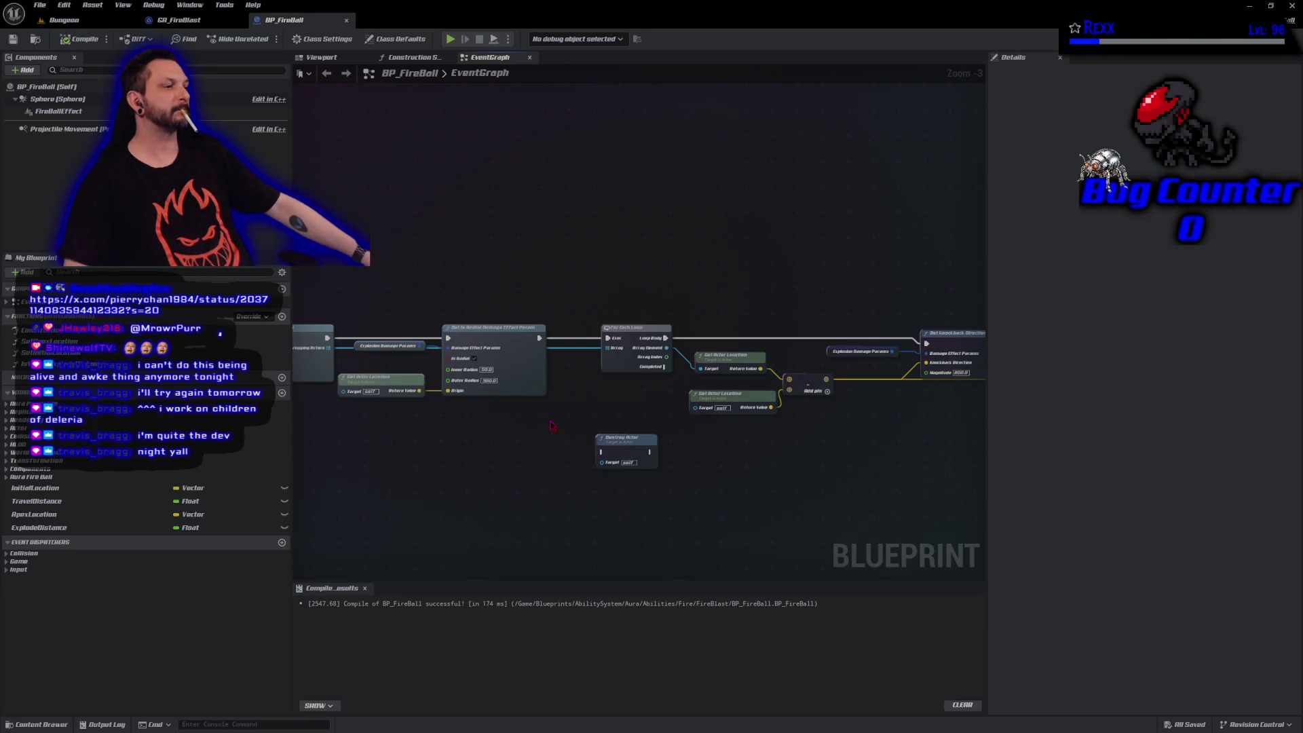
pyautogui.doubleClick(569, 344)
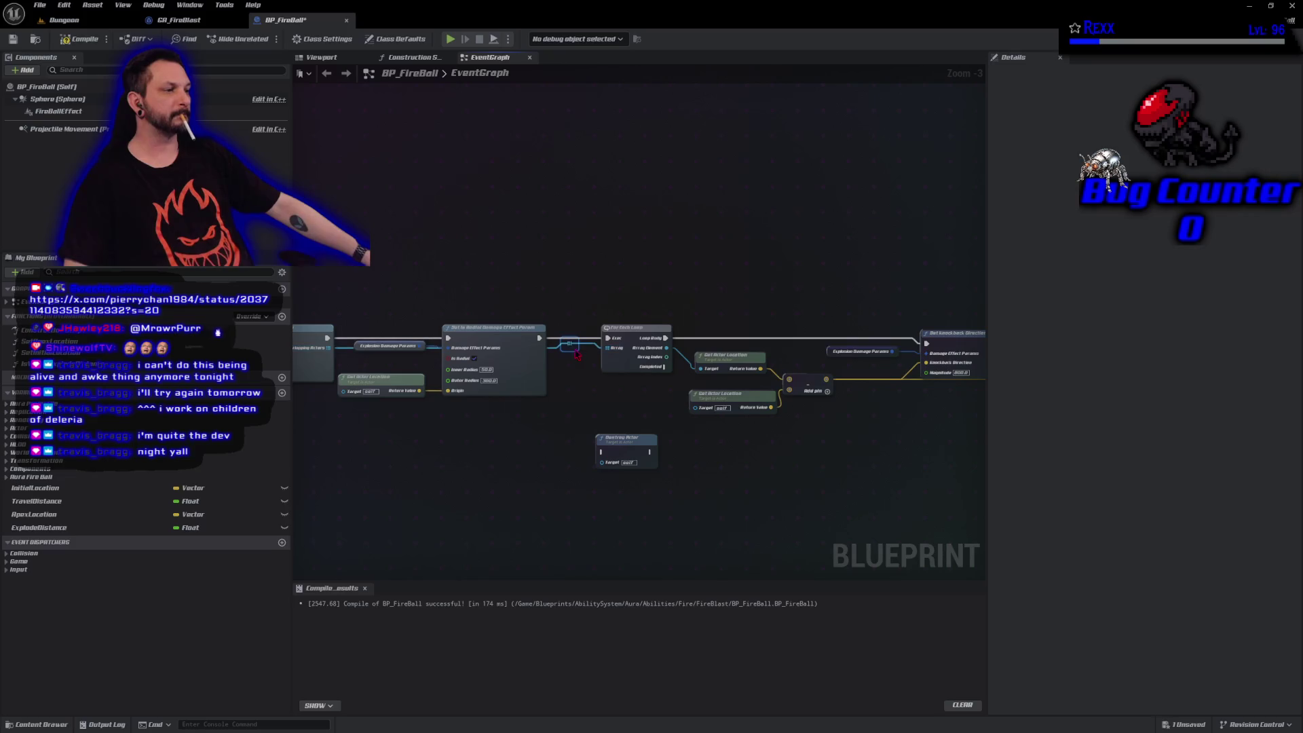
# Route the exec and array wires beneath the nodes using reroute points.
pyautogui.moveTo(569, 349)
pyautogui.mouseDown()
pyautogui.moveTo(564, 421)
pyautogui.moveTo(350, 425)
pyautogui.mouseUp()
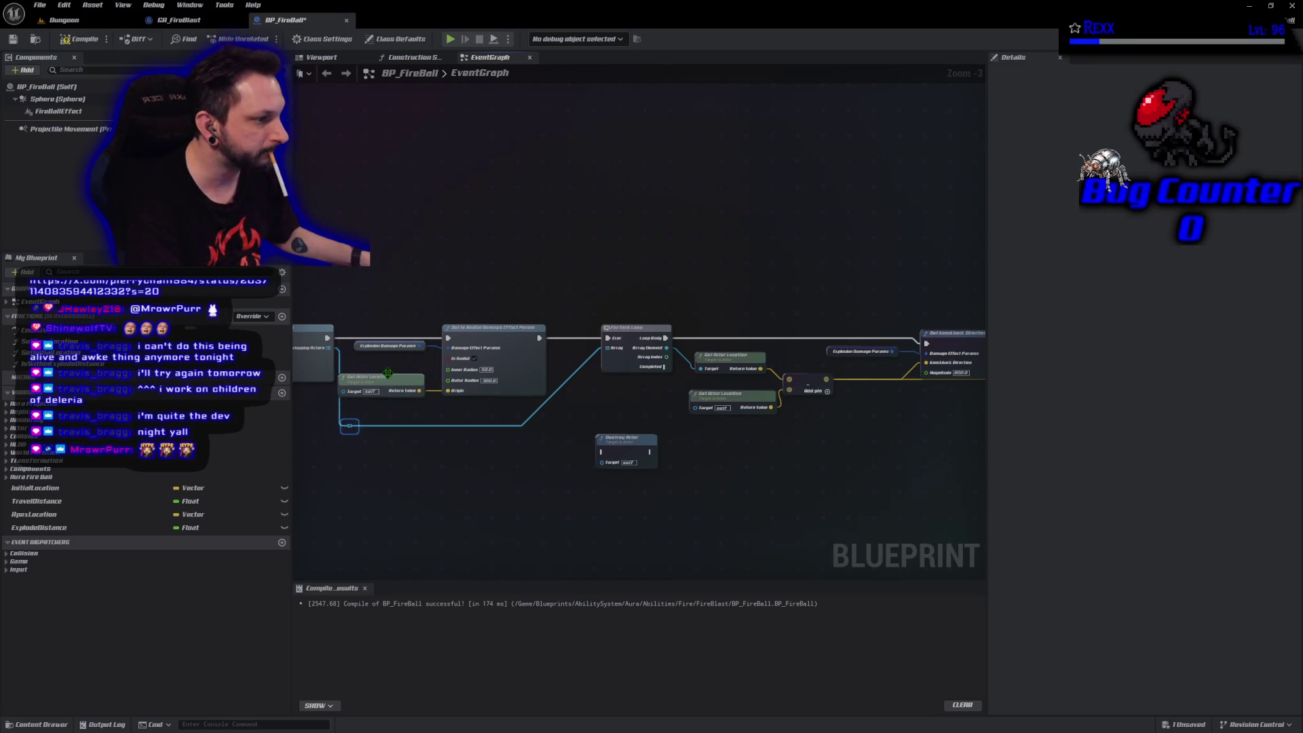
pyautogui.click(387, 372)
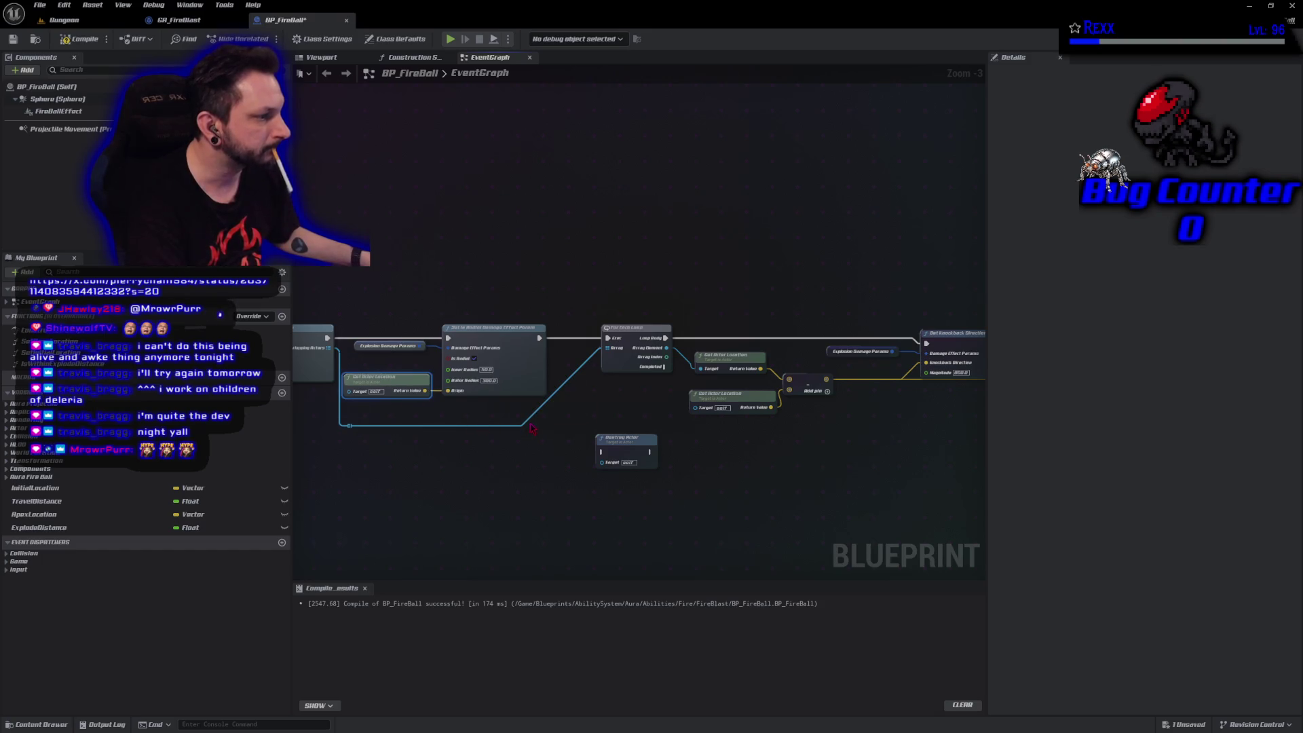
pyautogui.doubleClick(541, 420)
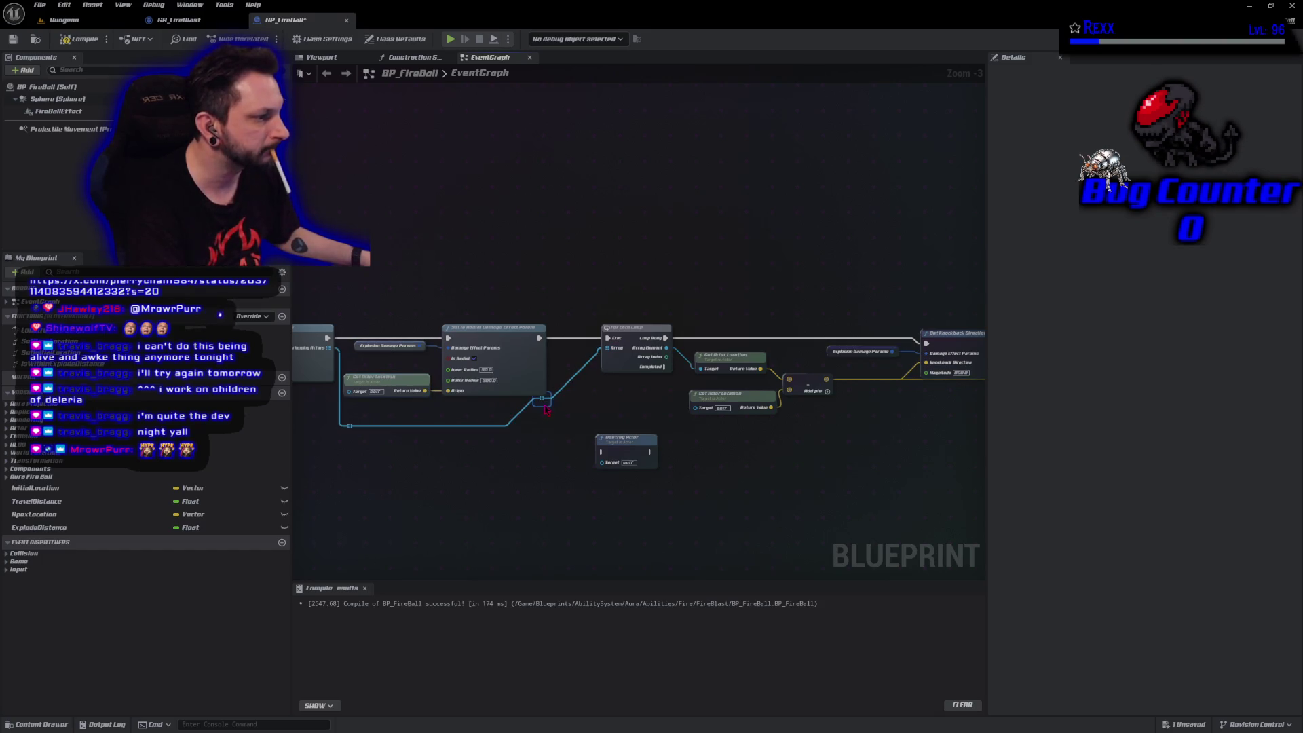
pyautogui.moveTo(547, 422); pyautogui.dragTo(570, 426)
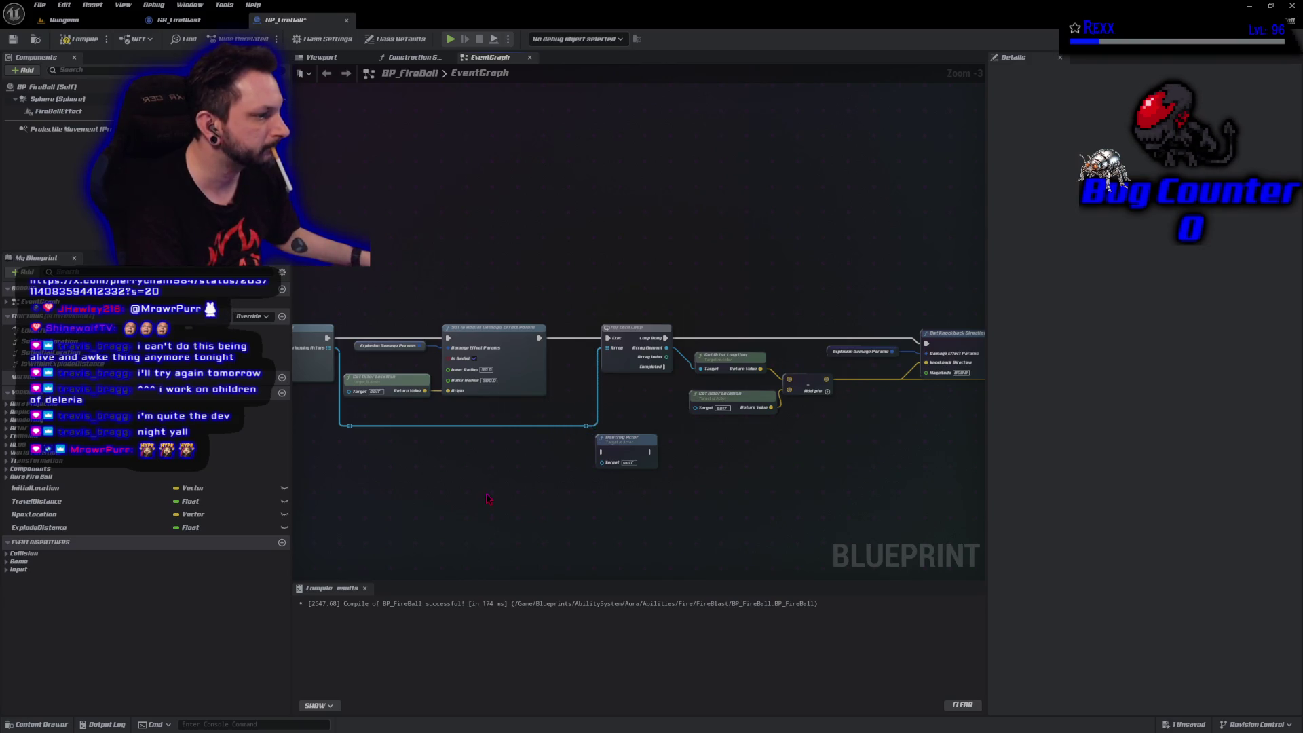
pyautogui.moveTo(325, 412); pyautogui.dragTo(584, 397)
pyautogui.click(598, 475)
# Move the Destroy Actor node out of the way and save the blueprint.
pyautogui.moveTo(625, 451); pyautogui.dragTo(729, 462)
pyautogui.moveTo(582, 464)
pyautogui.mouseDown()
pyautogui.moveTo(421, 426)
pyautogui.moveTo(355, 428)
pyautogui.moveTo(350, 403)
pyautogui.mouseUp()
pyautogui.click(396, 444)
pyautogui.hotkey('ctrl', 's')
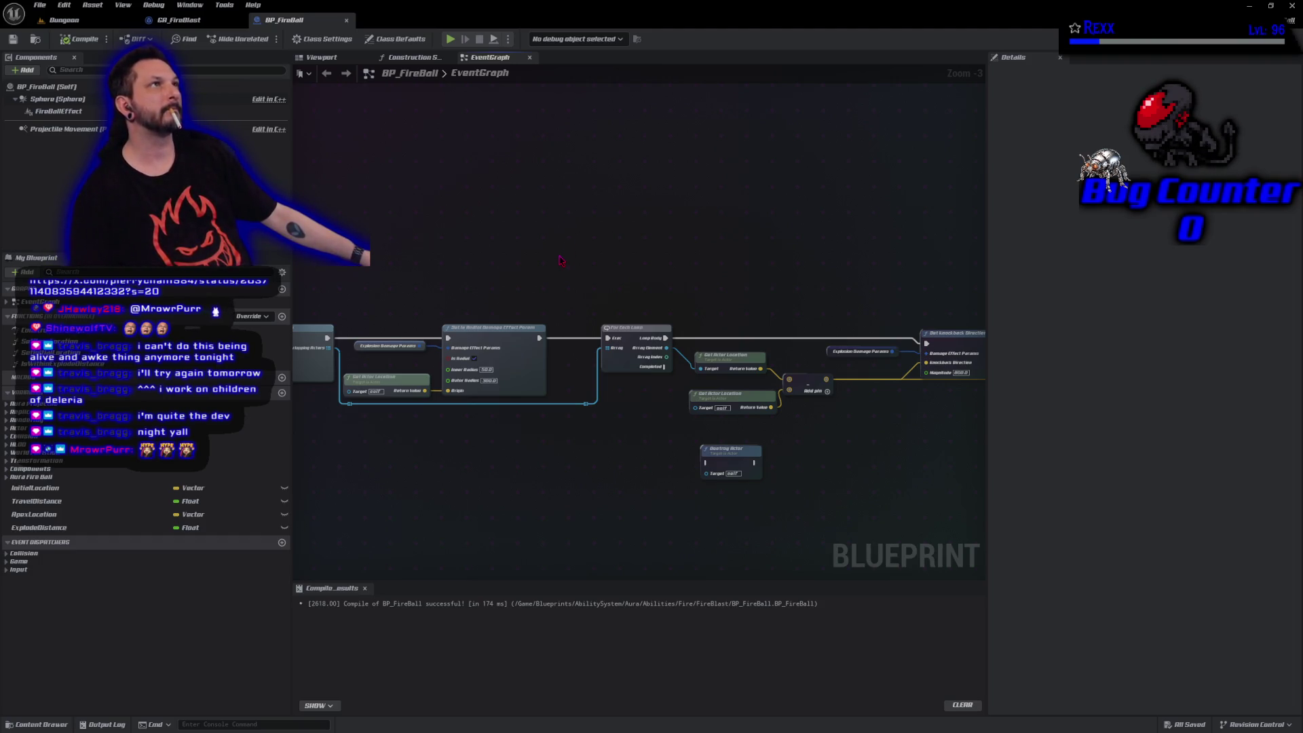
pyautogui.moveTo(328, 349)
pyautogui.mouseDown()
pyautogui.moveTo(434, 336)
pyautogui.moveTo(354, 336)
pyautogui.mouseUp()
# Promote Overlapping Actors to a variable named Out Overlapping Players and save.
pyautogui.click(414, 389)
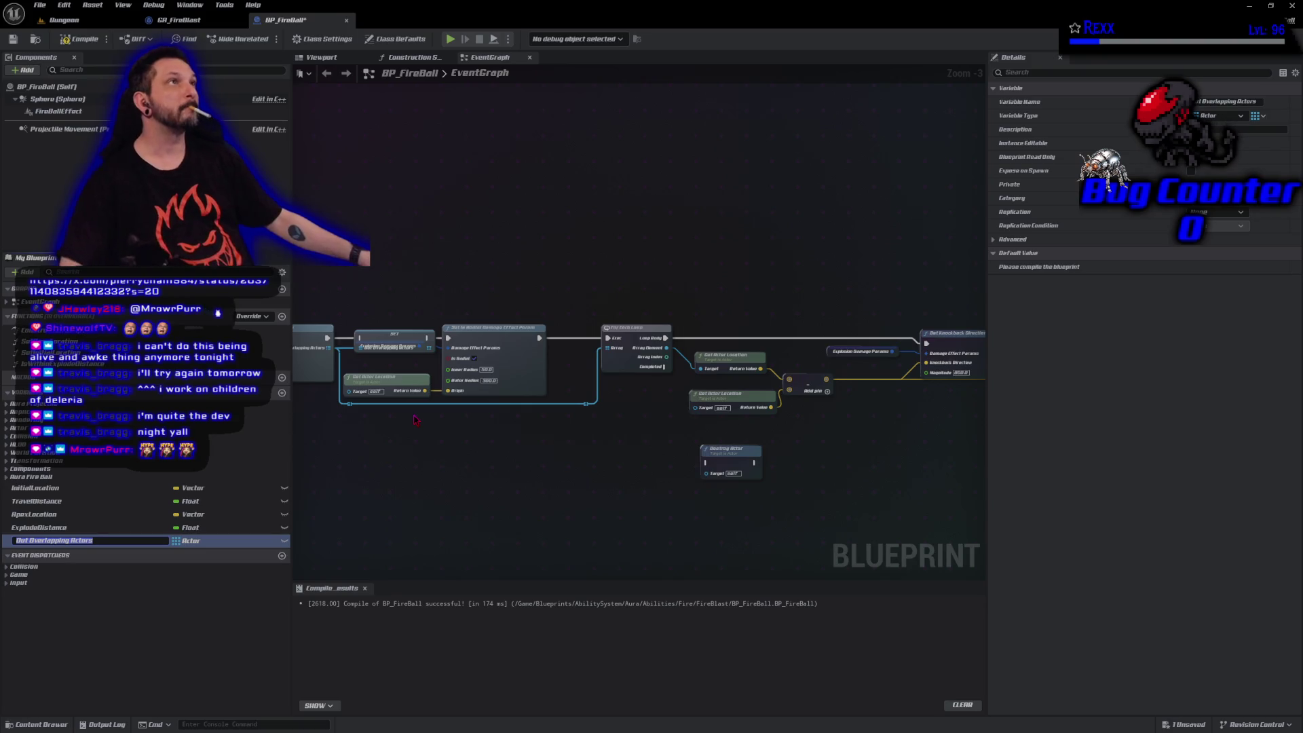
pyautogui.press('End')
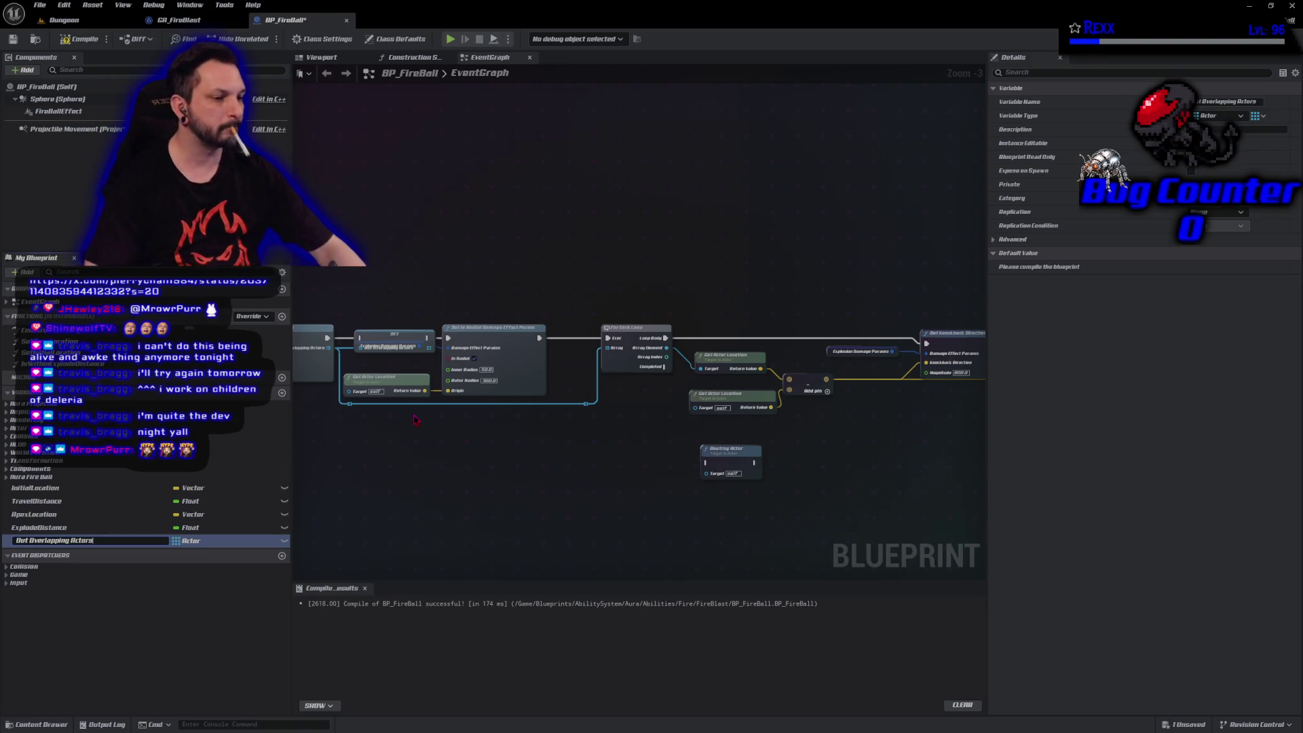
pyautogui.press('BackSpace')
pyautogui.press('BackSpace')
pyautogui.press('BackSpace')
pyautogui.write('Playe')
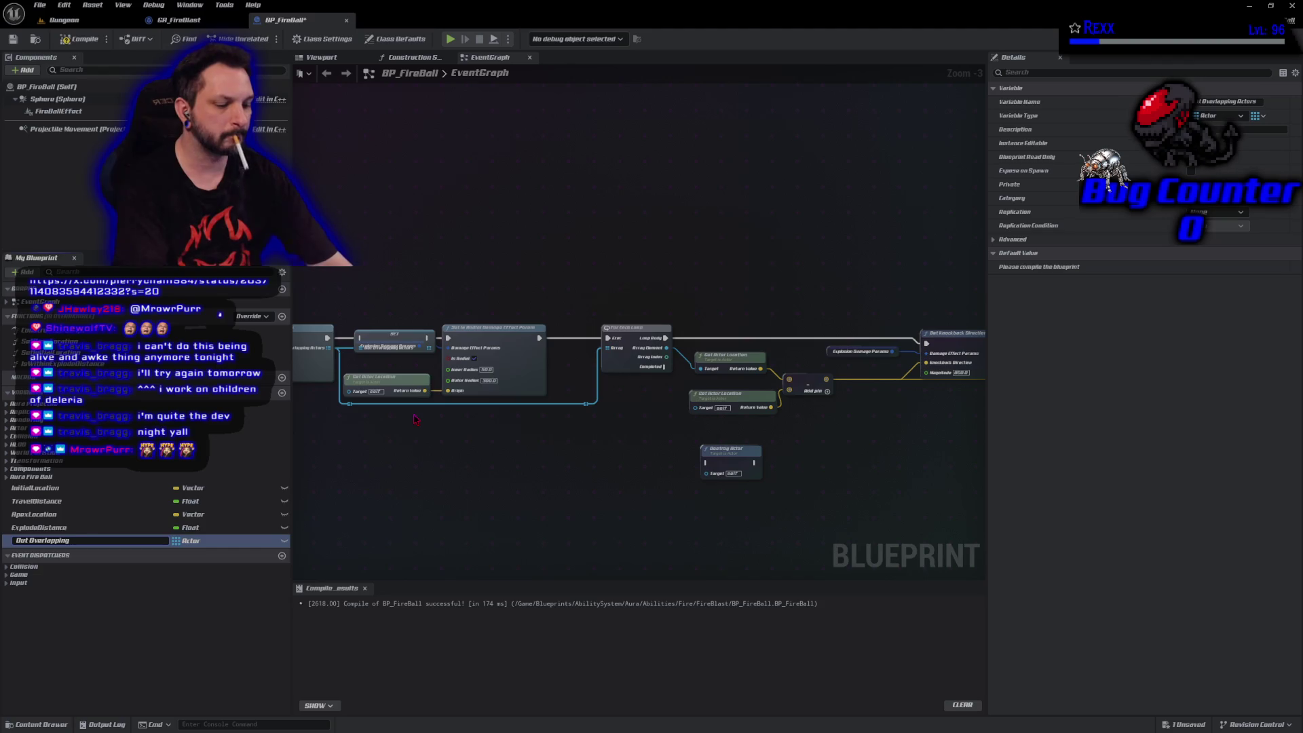
pyautogui.write('rs')
pyautogui.press('Return')
pyautogui.hotkey('ctrl', 's')
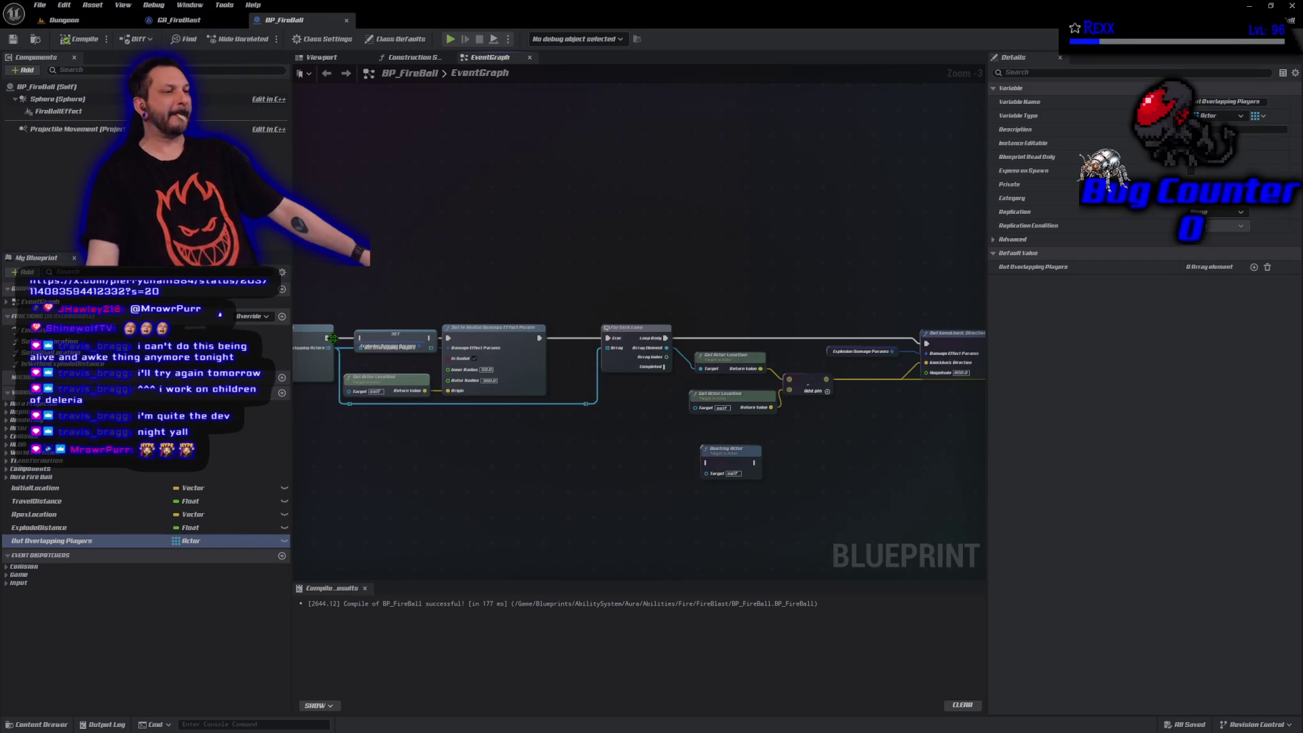
# Wire the SET node into the exec chain, rename it Overlapping Players, and save.
pyautogui.moveTo(332, 338); pyautogui.dragTo(448, 338)
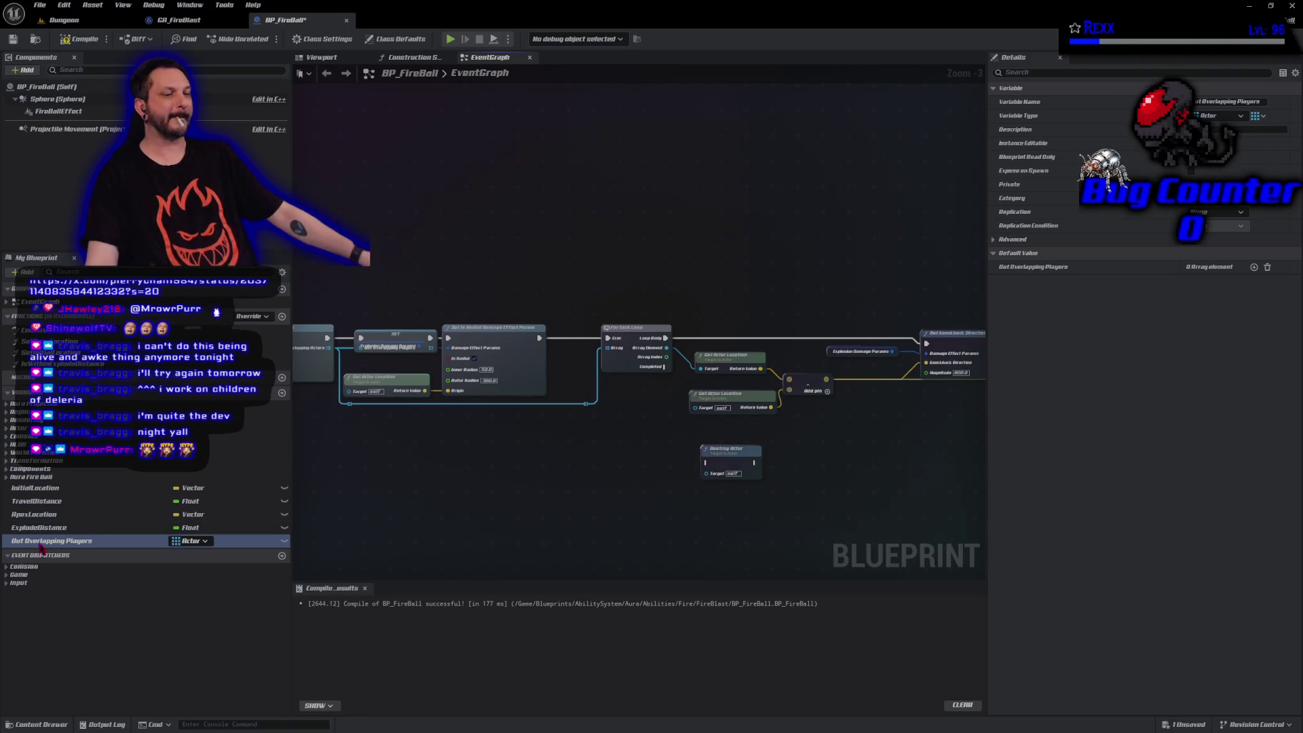
pyautogui.click(102, 541)
pyautogui.press('Home')
pyautogui.press('Delete')
pyautogui.press('Delete')
pyautogui.press('Return')
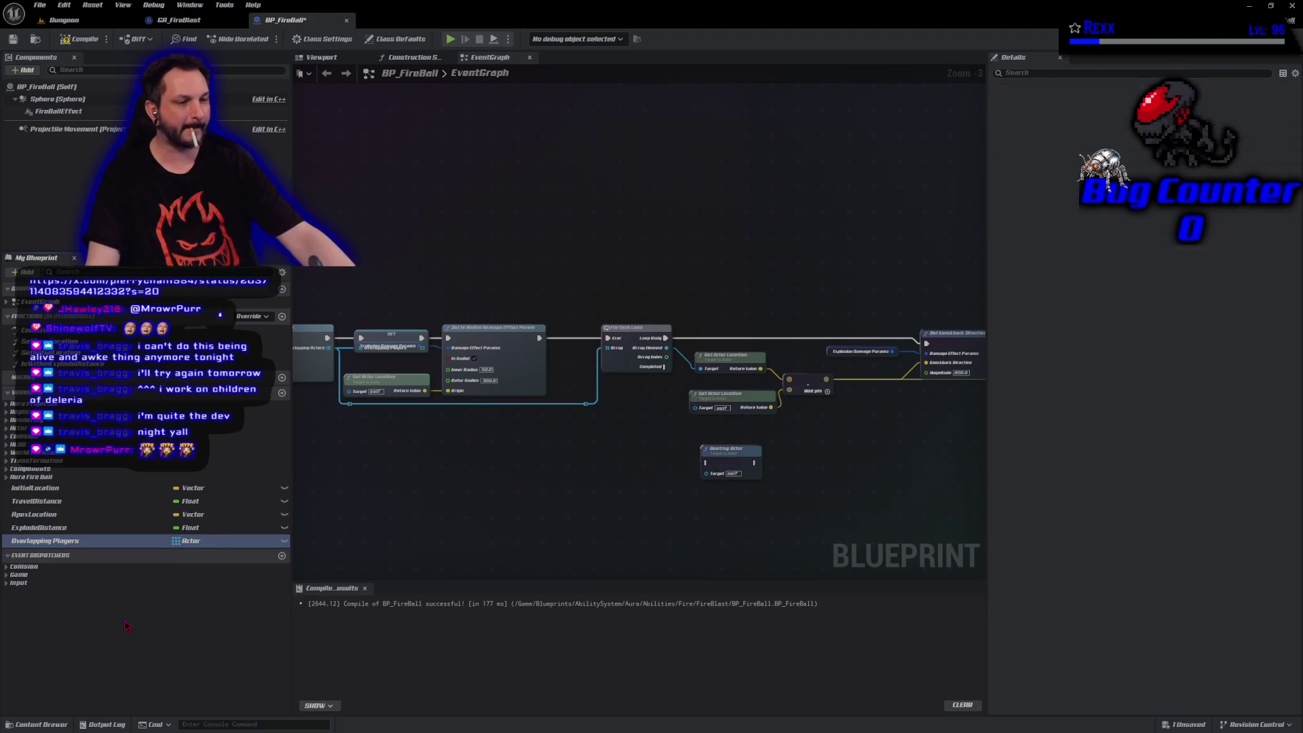
pyautogui.hotkey('ctrl', 's')
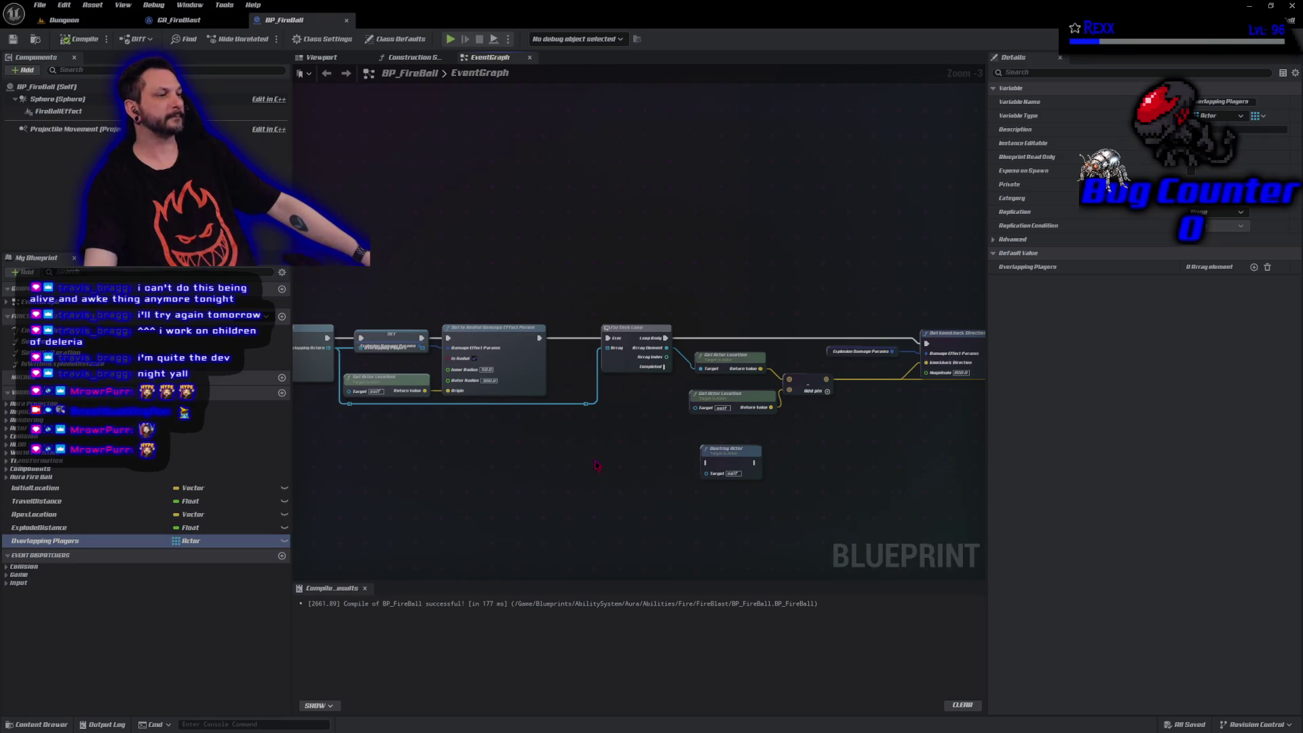
# Feed an Overlapping Players getter into the For Each Loop array and delete leftover wires.
pyautogui.moveTo(71, 543)
pyautogui.mouseDown()
pyautogui.moveTo(454, 467)
pyautogui.moveTo(601, 358)
pyautogui.mouseUp()
pyautogui.click(584, 404)
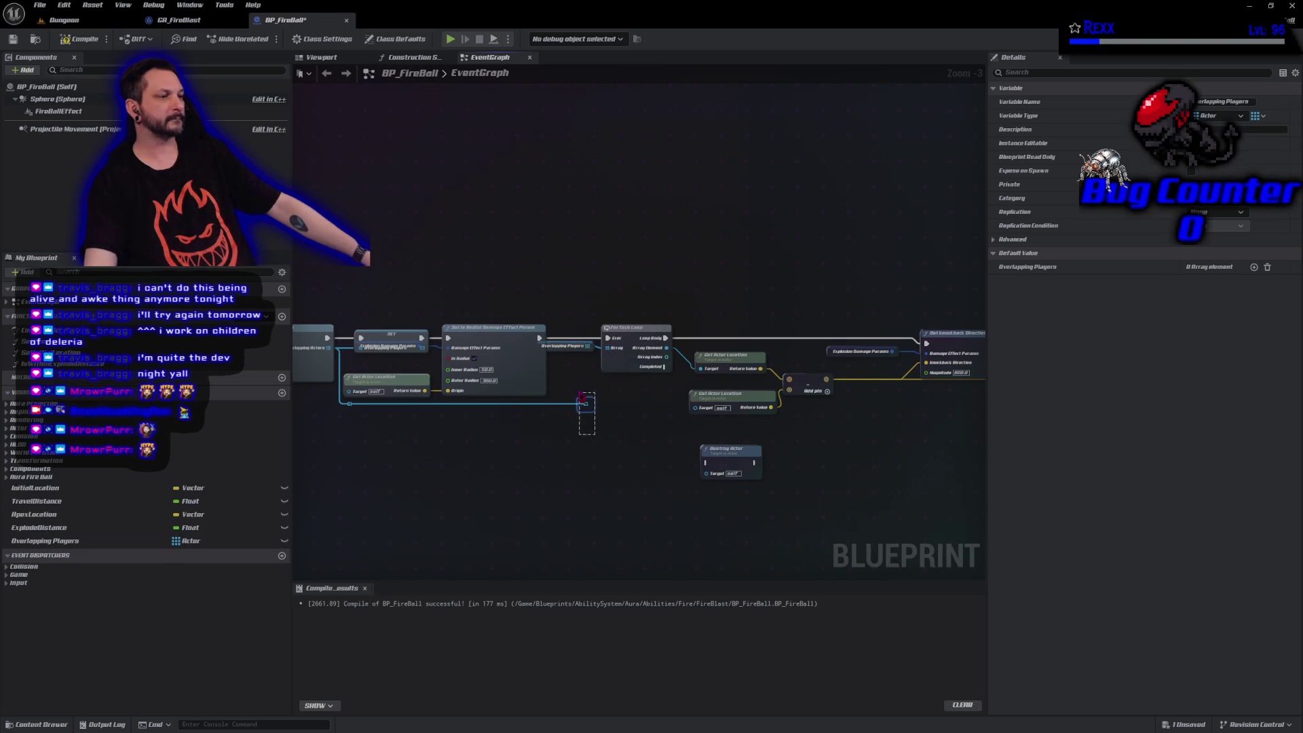
pyautogui.press('Delete')
pyautogui.moveTo(353, 419); pyautogui.dragTo(346, 400)
pyautogui.press('Delete')
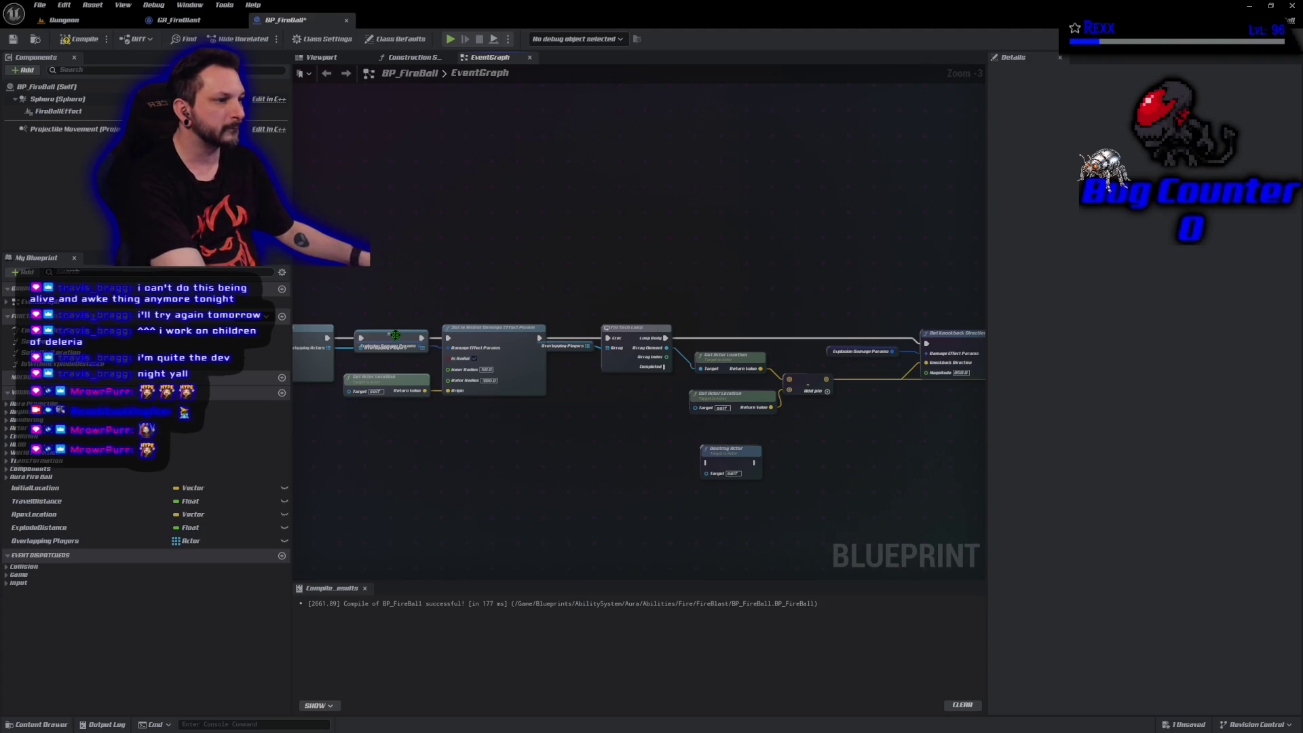
# Move the SET Overlapping Players node clear of other nodes and recompile.
pyautogui.moveTo(401, 406)
pyautogui.mouseDown()
pyautogui.moveTo(489, 448)
pyautogui.moveTo(512, 385)
pyautogui.mouseUp()
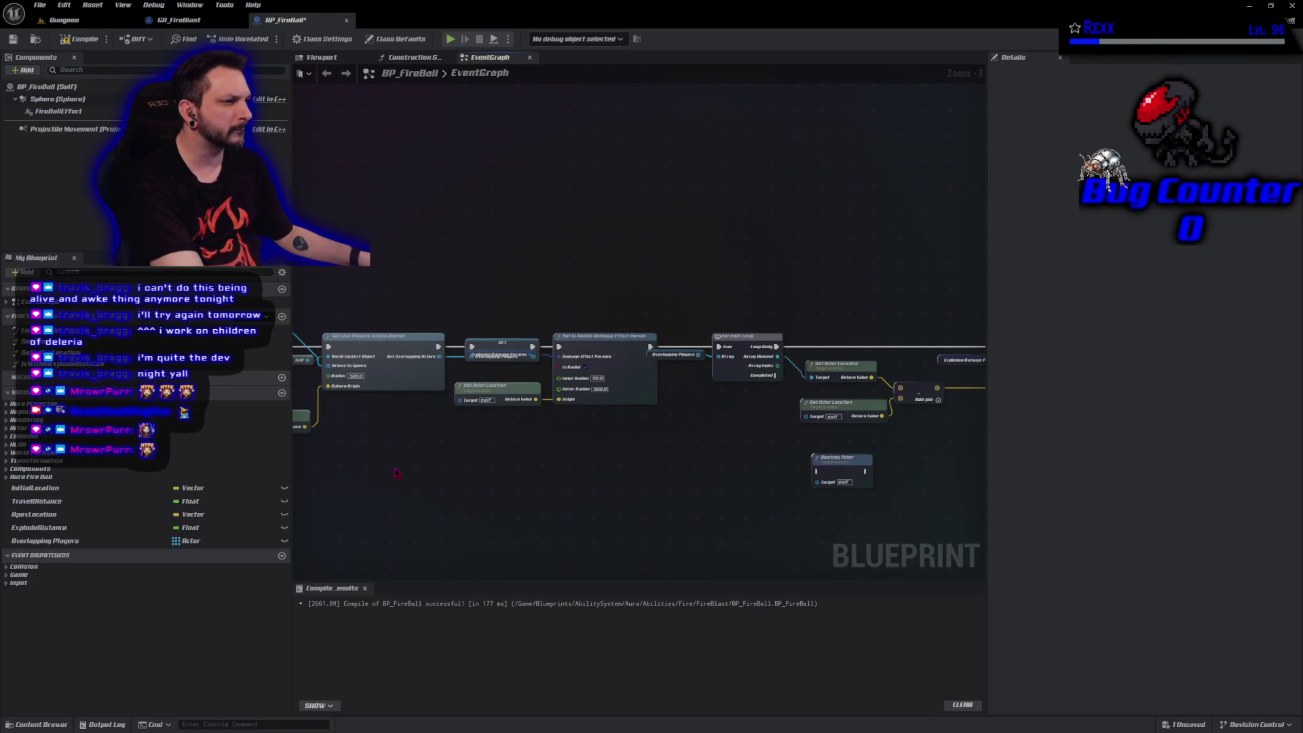
pyautogui.moveTo(407, 464); pyautogui.dragTo(456, 446)
pyautogui.moveTo(542, 330)
pyautogui.mouseDown()
pyautogui.moveTo(548, 314)
pyautogui.moveTo(518, 357)
pyautogui.moveTo(537, 330)
pyautogui.mouseUp()
pyautogui.click(71, 42)
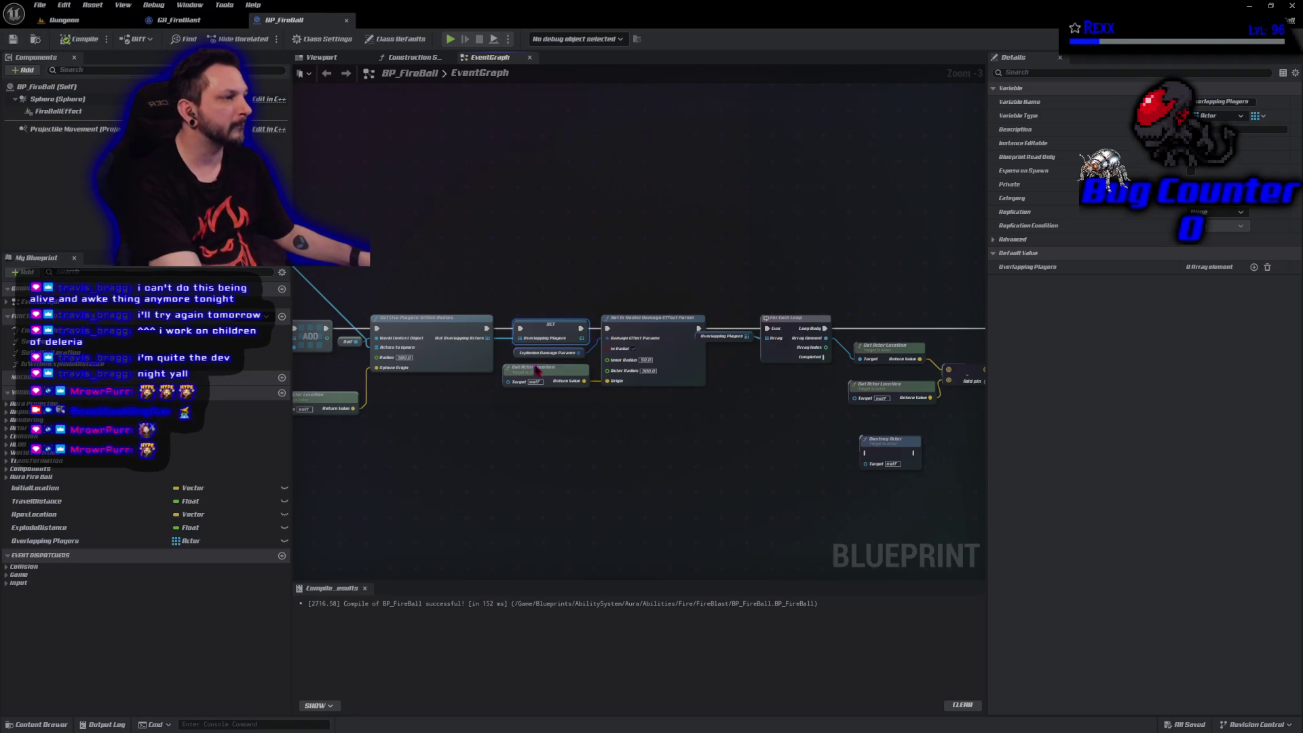
pyautogui.moveTo(754, 441); pyautogui.dragTo(529, 433)
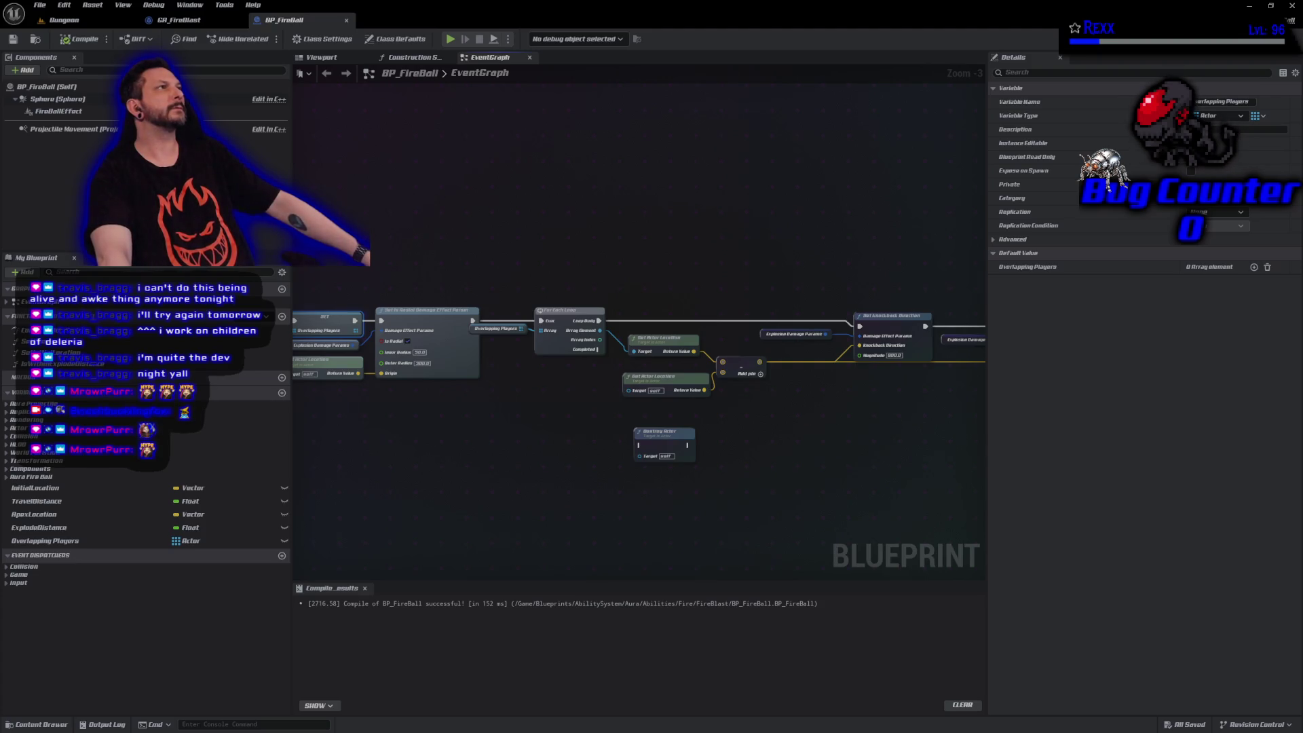
pyautogui.moveTo(837, 262)
pyautogui.mouseDown()
pyautogui.moveTo(506, 224)
pyautogui.moveTo(407, 233)
pyautogui.mouseUp()
# Add an Apply Damage Effect node by searching 'apply damage'.
pyautogui.rightClick(728, 303)
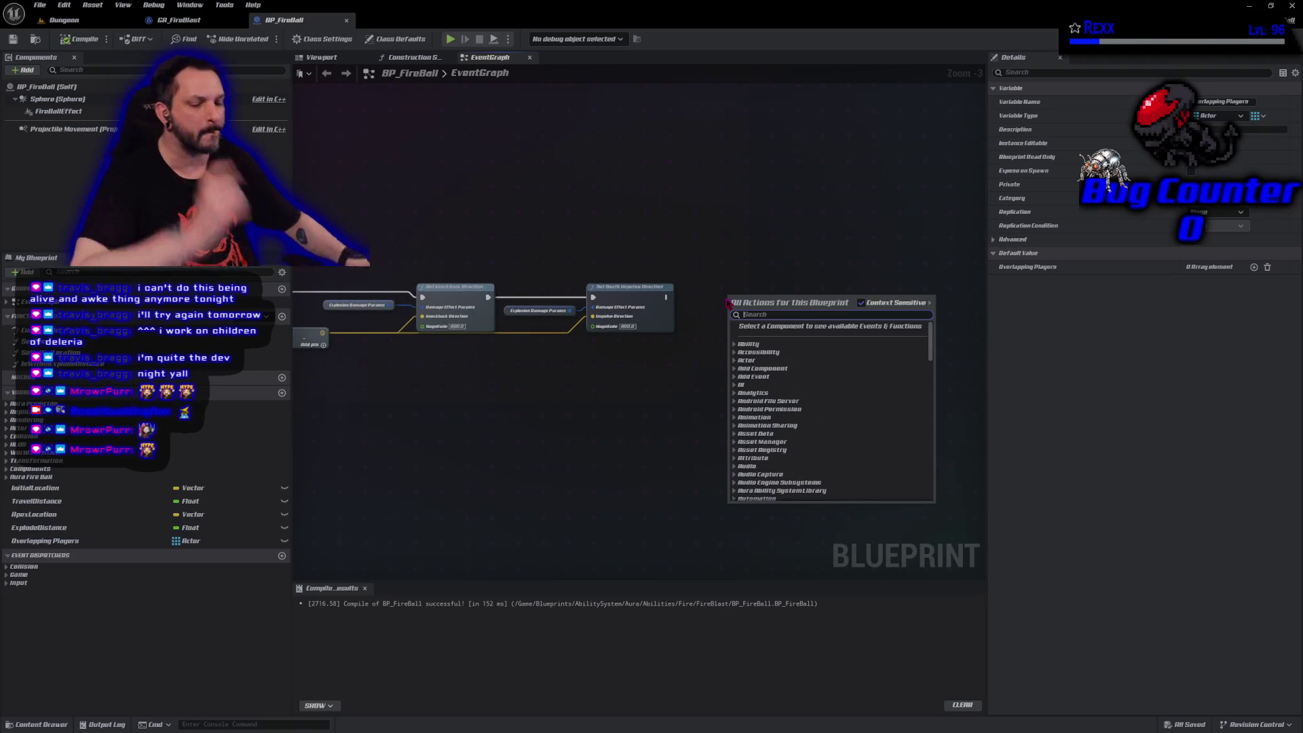
pyautogui.write('apply damage')
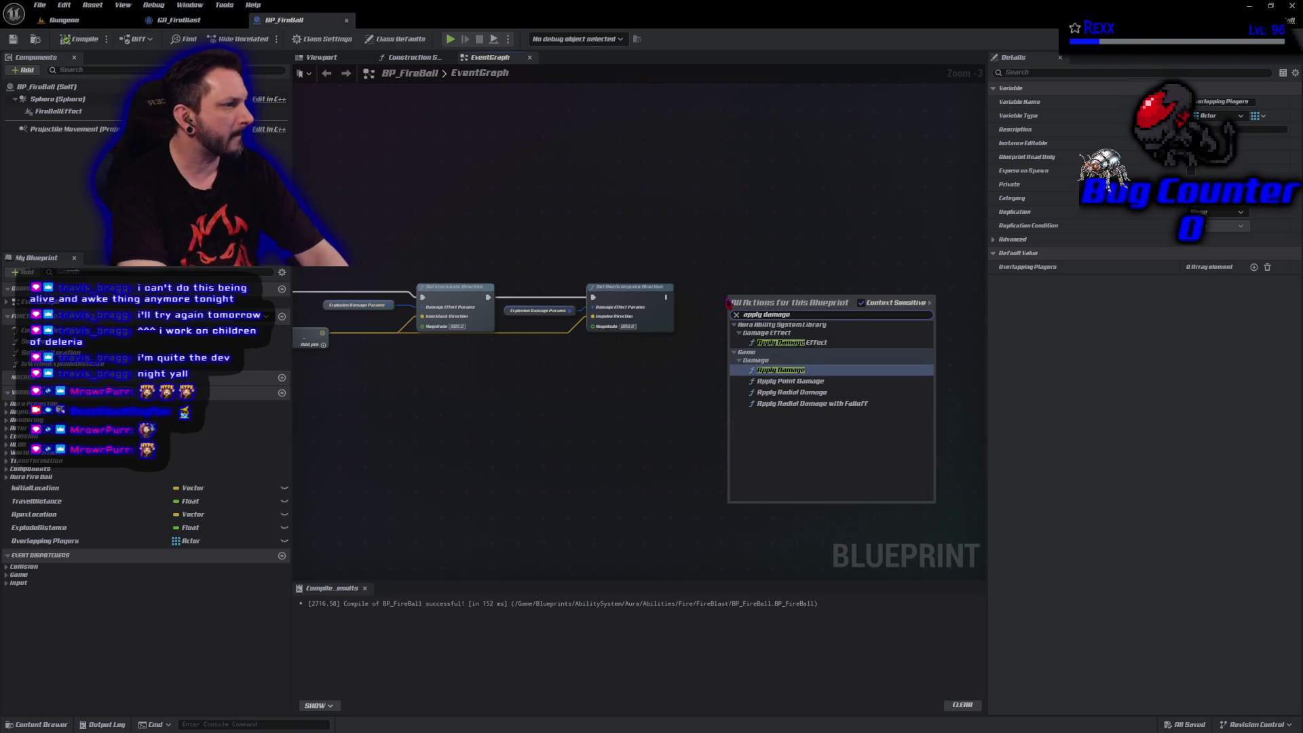
pyautogui.click(792, 342)
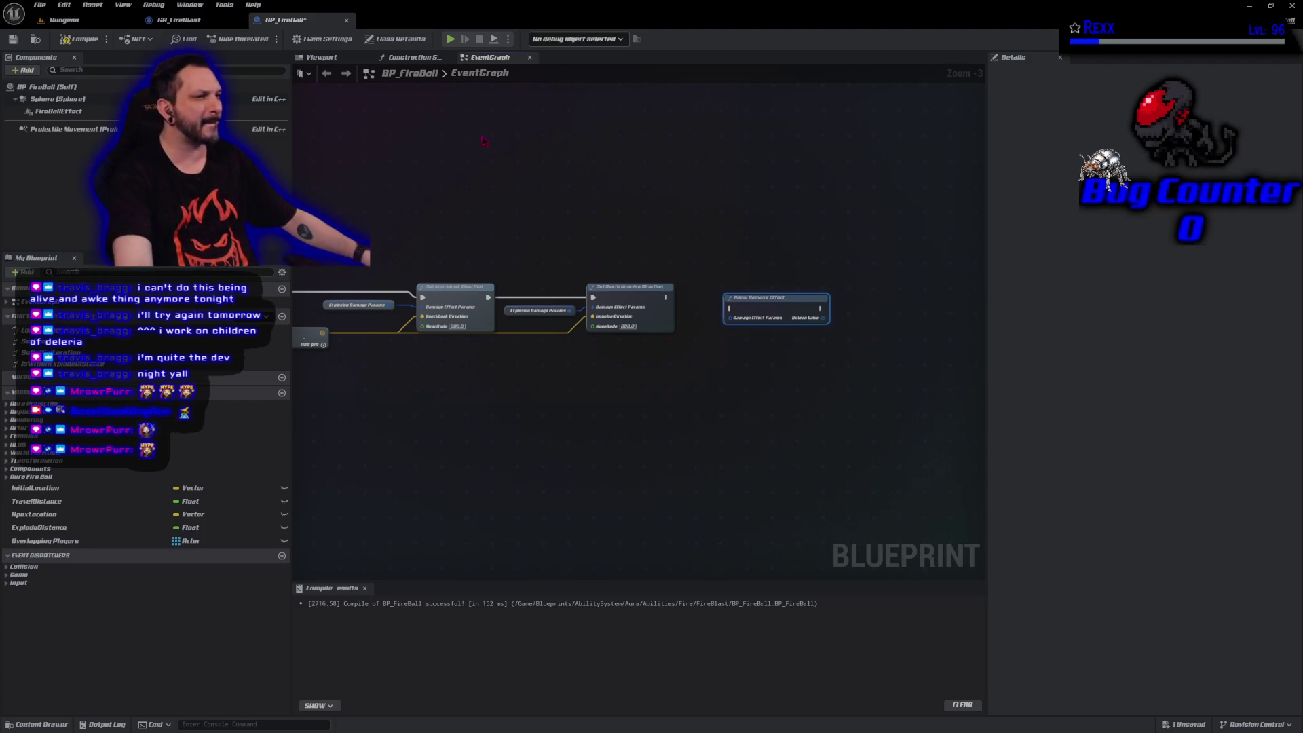
# Paste a copy of the Explosion Damage Params getter, wire it into Apply Damage Effect, and compile.
pyautogui.click(356, 305)
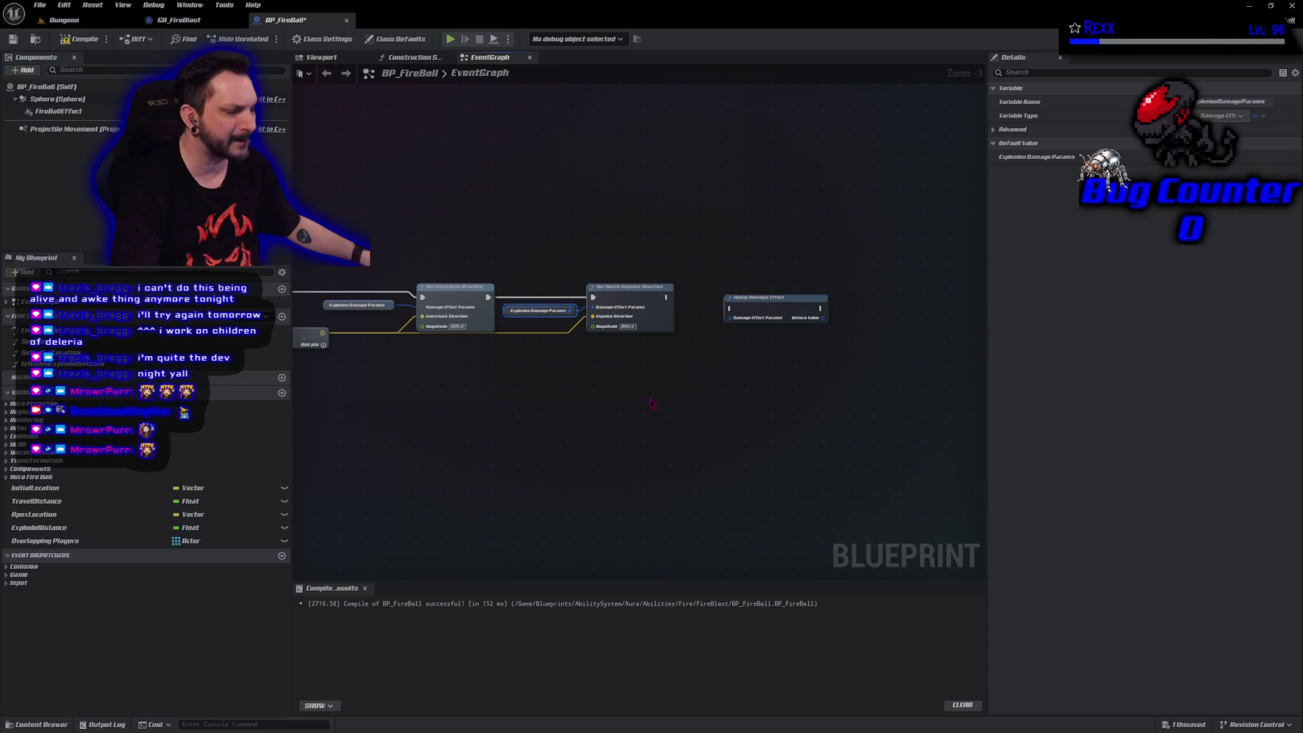
pyautogui.hotkey('ctrl', 'c')
pyautogui.hotkey('ctrl', 'v')
pyautogui.moveTo(730, 398)
pyautogui.mouseDown()
pyautogui.moveTo(747, 407)
pyautogui.moveTo(745, 328)
pyautogui.moveTo(731, 317)
pyautogui.moveTo(809, 299)
pyautogui.mouseUp()
pyautogui.click(675, 404)
pyautogui.moveTo(675, 404)
pyautogui.mouseDown()
pyautogui.moveTo(691, 326)
pyautogui.moveTo(787, 299)
pyautogui.mouseUp()
pyautogui.moveTo(688, 329); pyautogui.dragTo(682, 318)
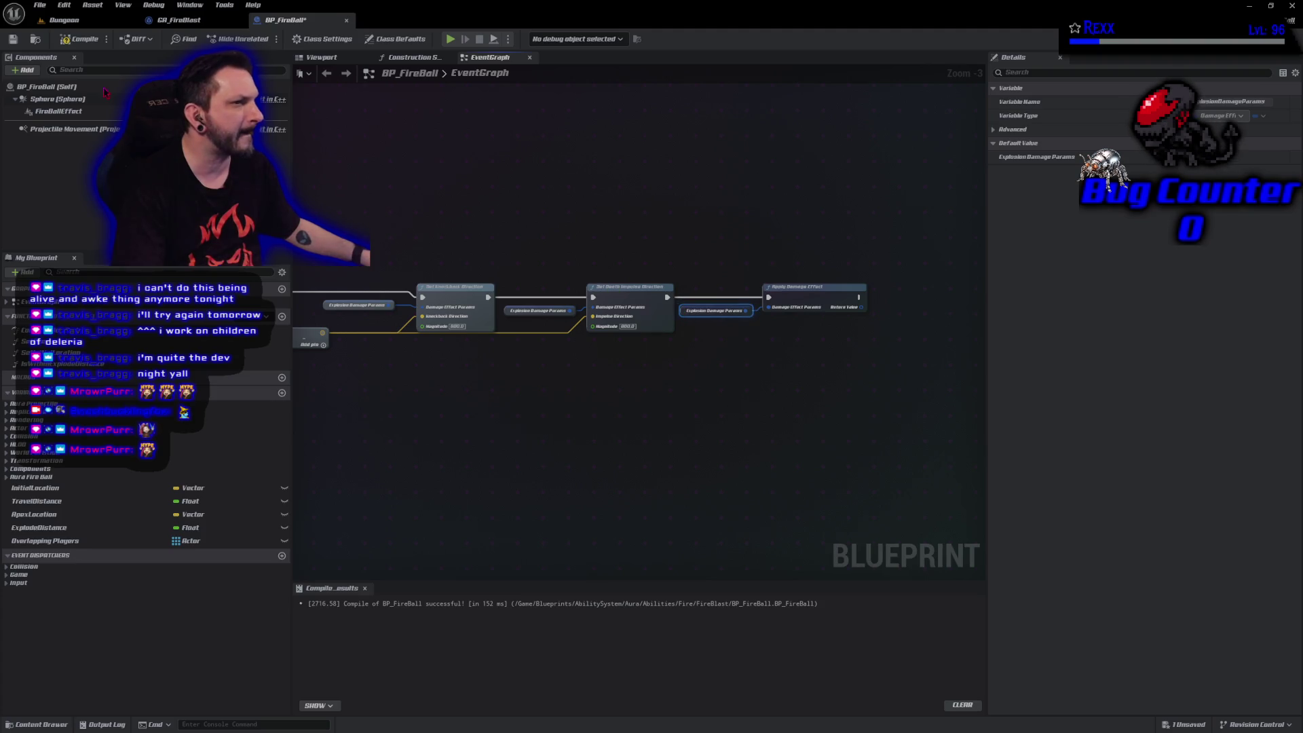
pyautogui.click(80, 39)
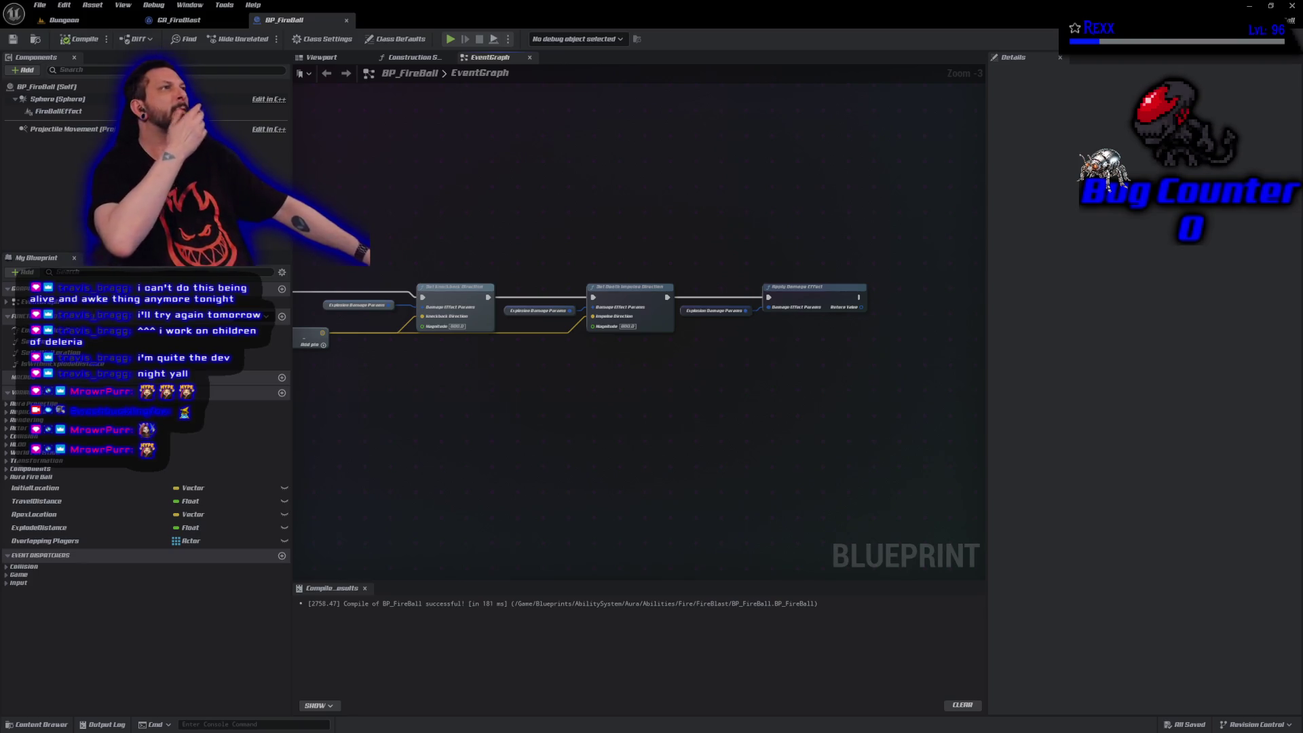
# Connect For Each Loop's Completed pin to Destroy Actor, then compile and Save All.
pyautogui.moveTo(516, 353); pyautogui.dragTo(923, 390)
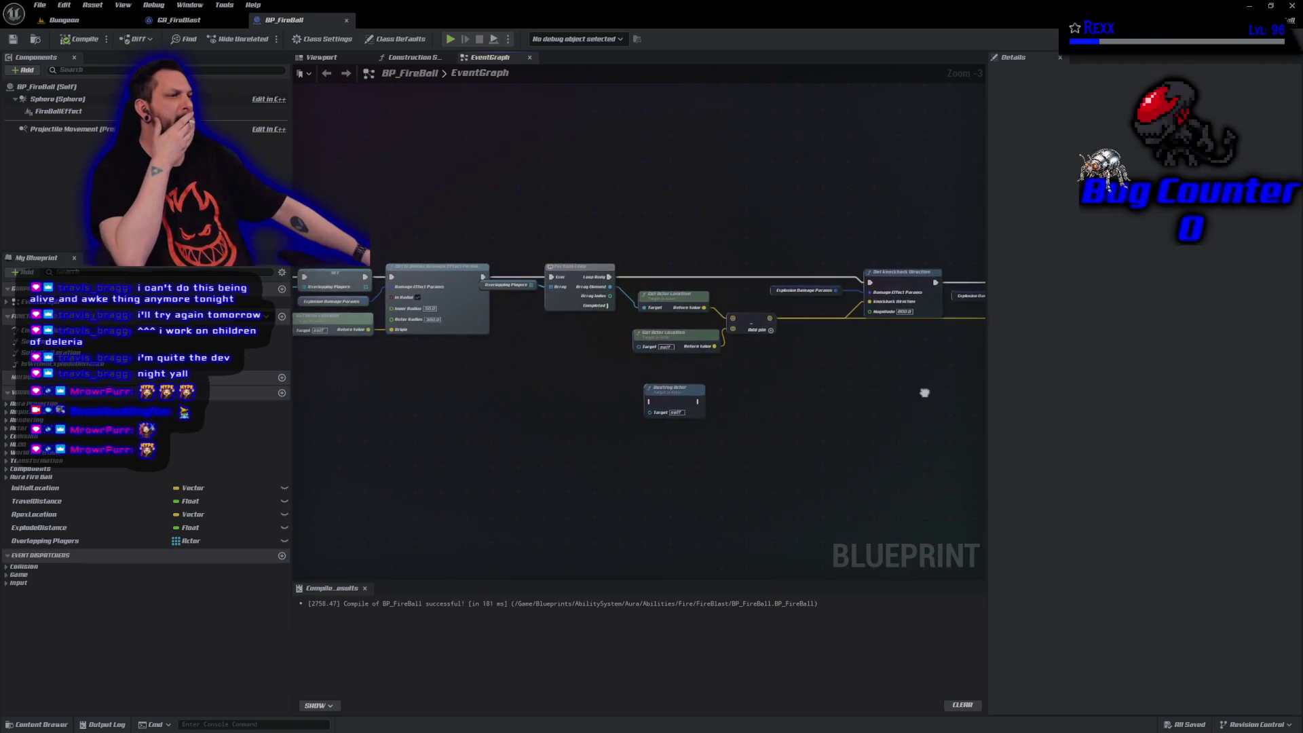
pyautogui.moveTo(603, 305)
pyautogui.mouseDown()
pyautogui.moveTo(654, 406)
pyautogui.moveTo(629, 405)
pyautogui.moveTo(652, 402)
pyautogui.mouseUp()
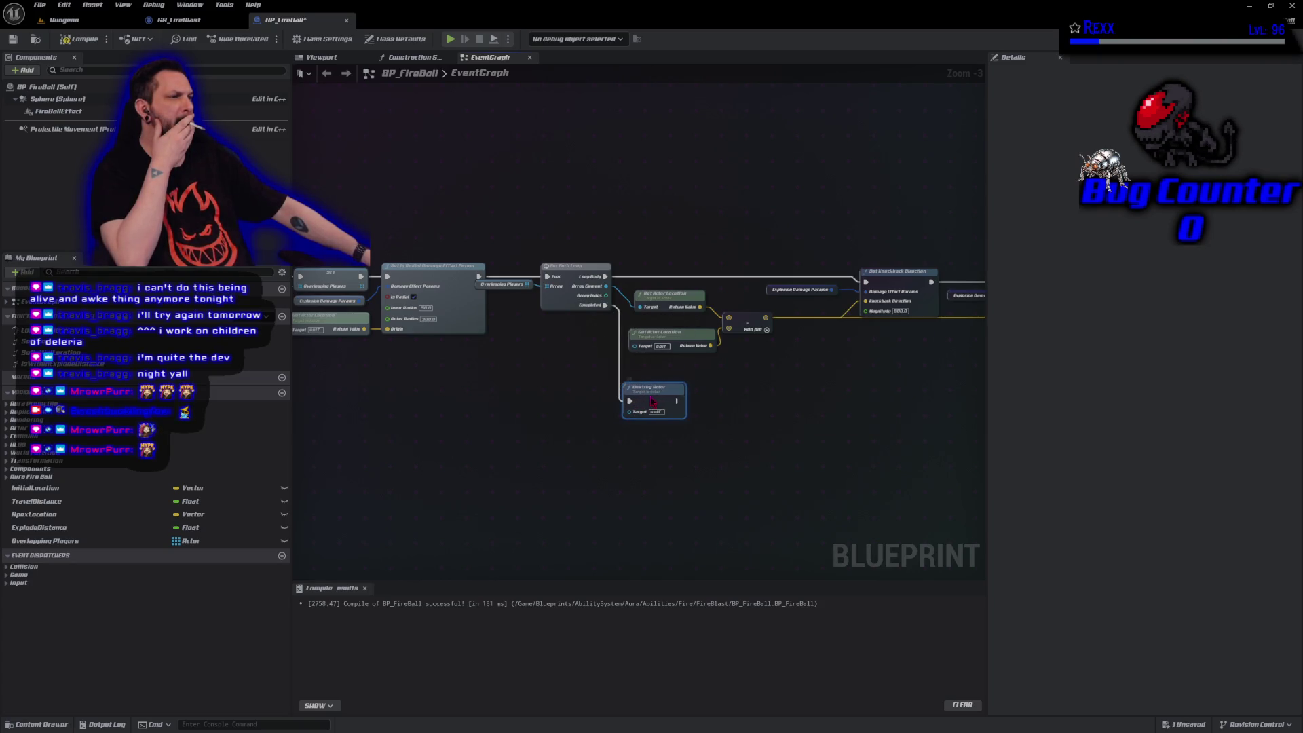
pyautogui.click(79, 42)
pyautogui.click(39, 4)
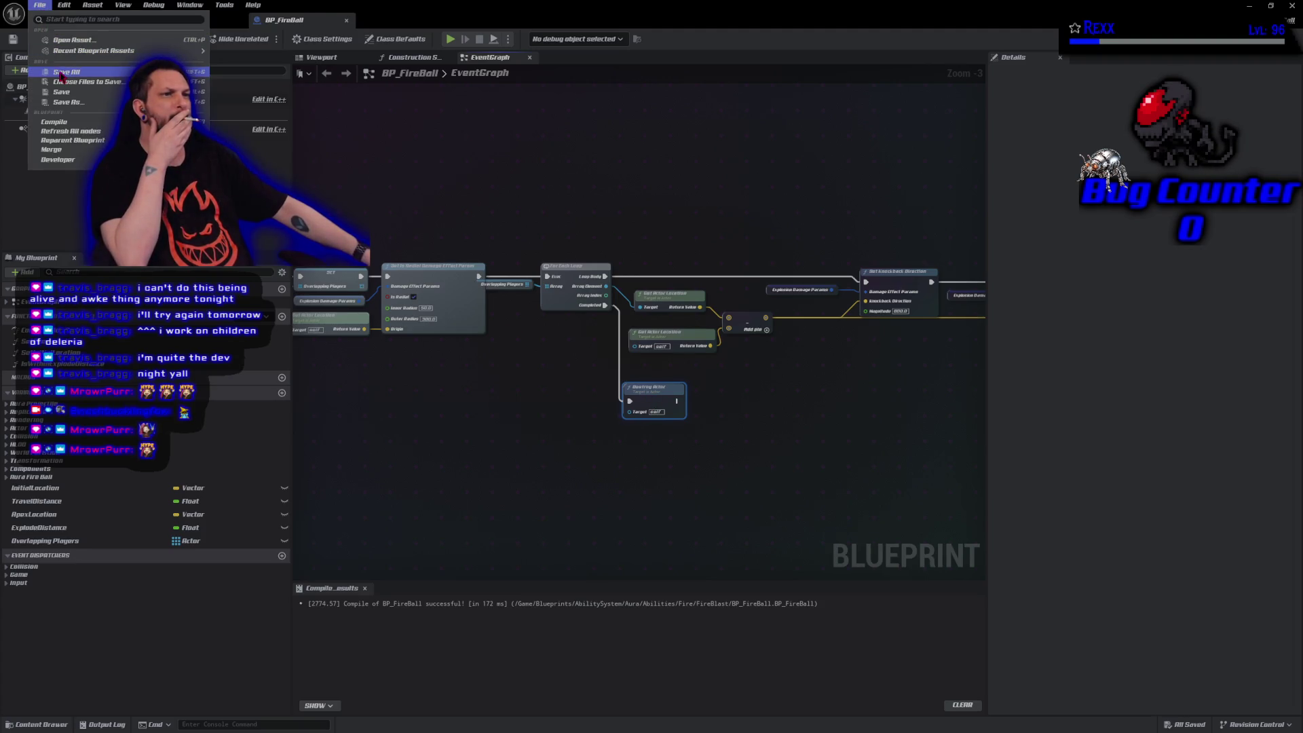
pyautogui.click(48, 74)
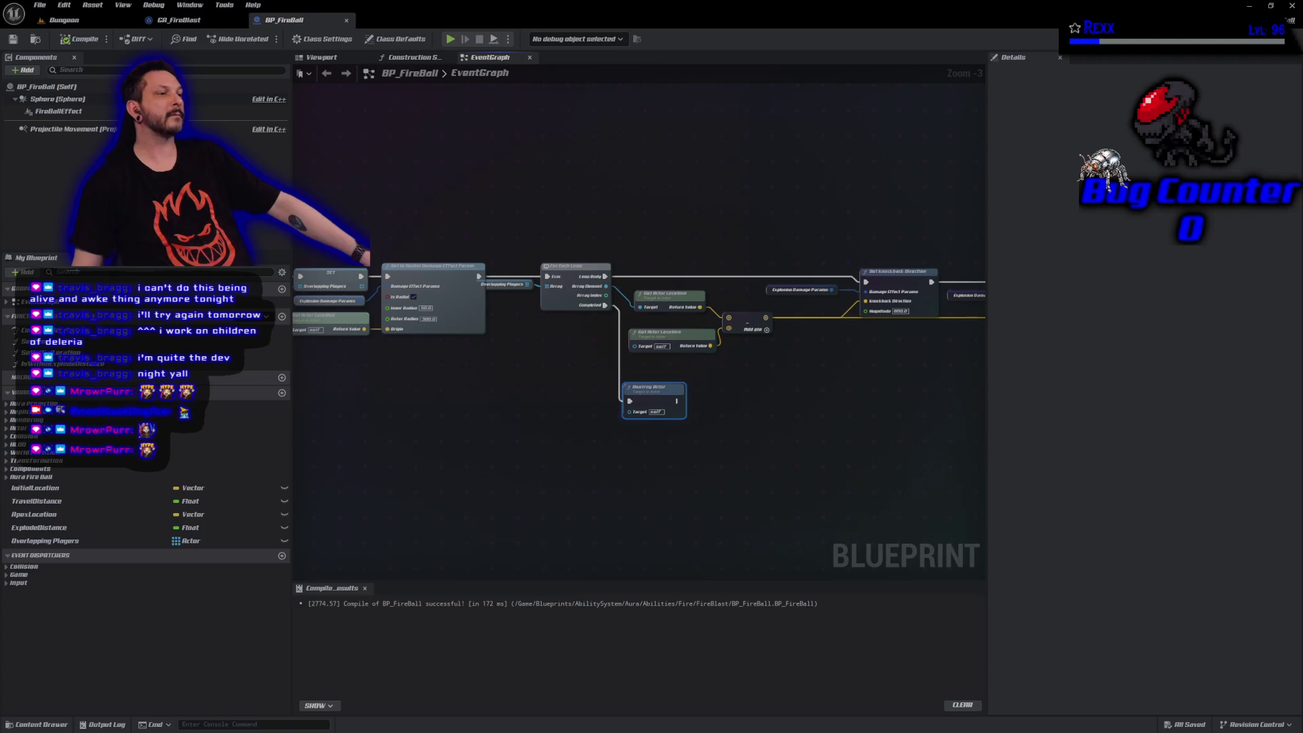
# Pan and zoom to center the Get Live Players Within Radius node and its Radius input.
pyautogui.moveTo(440, 386)
pyautogui.mouseDown()
pyautogui.moveTo(582, 396)
pyautogui.moveTo(791, 378)
pyautogui.moveTo(465, 352)
pyautogui.moveTo(839, 358)
pyautogui.mouseUp()
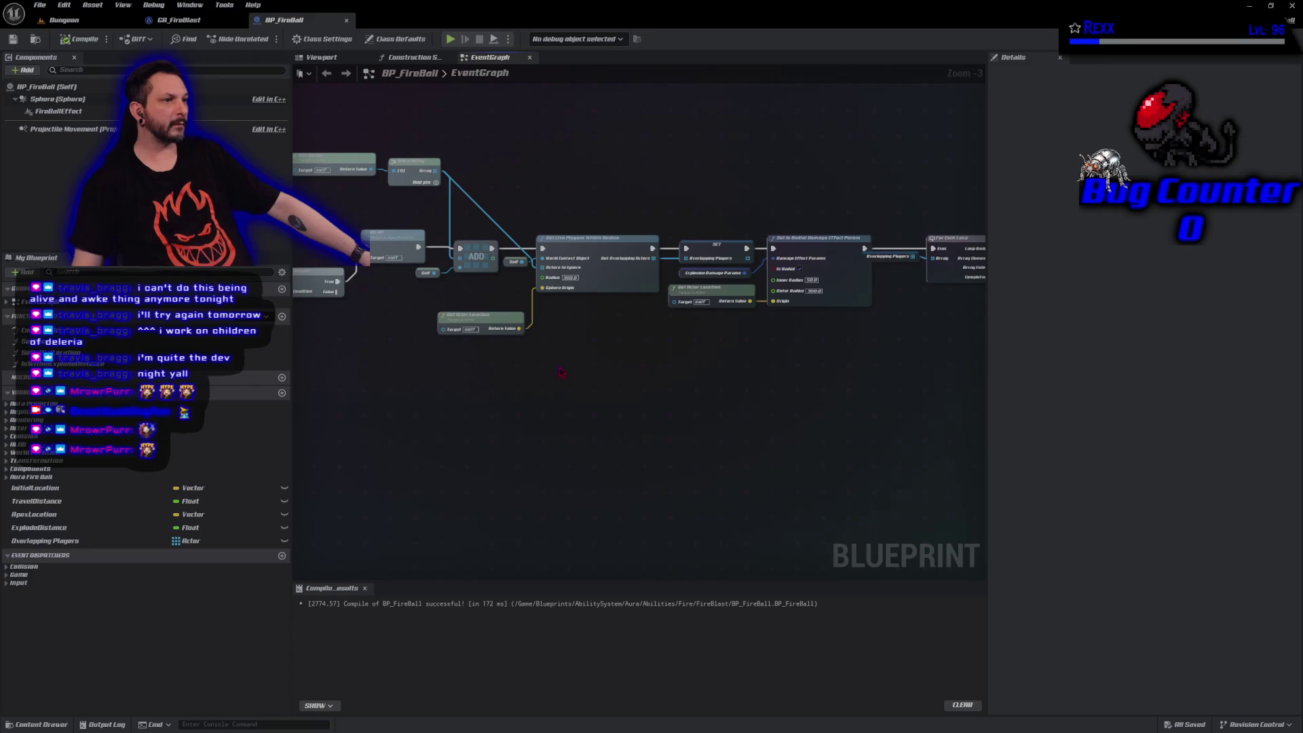
pyautogui.scroll(3, 536, 441)
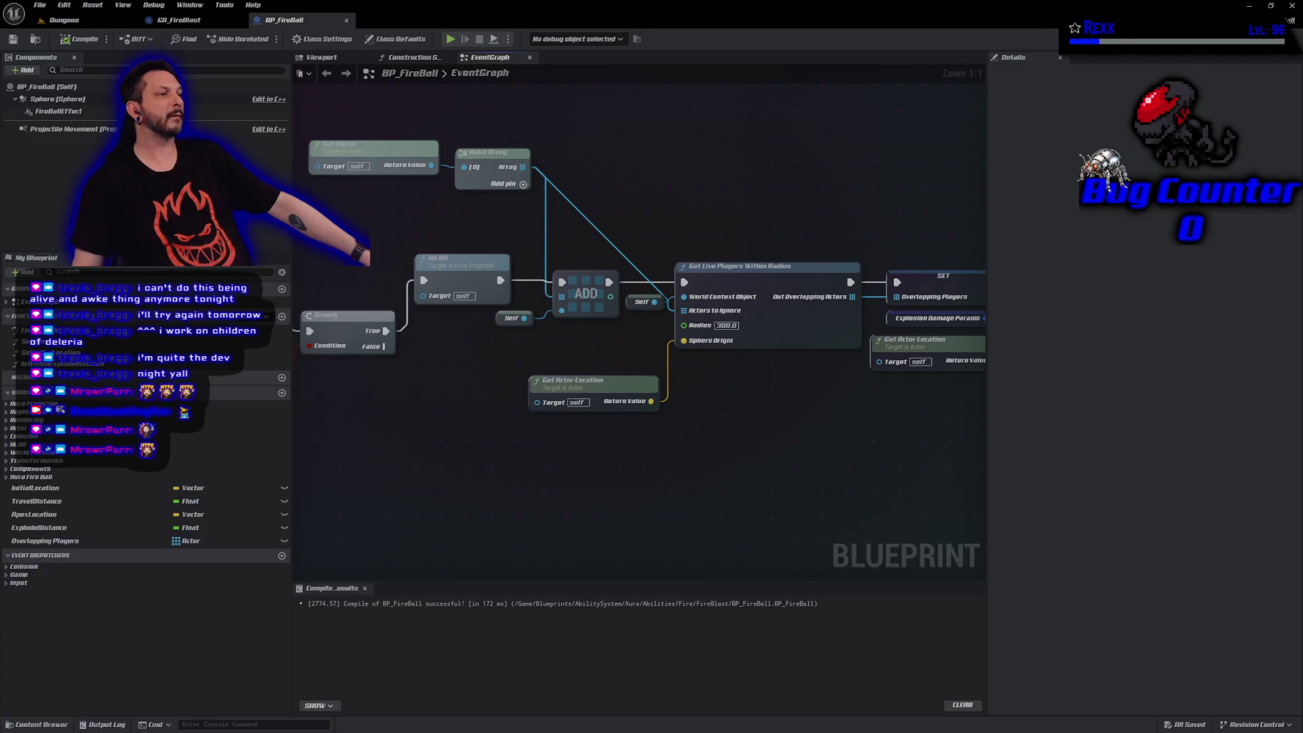
pyautogui.moveTo(767, 477)
pyautogui.mouseDown()
pyautogui.moveTo(593, 456)
pyautogui.moveTo(533, 475)
pyautogui.mouseUp()
pyautogui.moveTo(436, 183)
pyautogui.mouseDown()
pyautogui.moveTo(756, 386)
pyautogui.moveTo(809, 457)
pyautogui.mouseUp()
pyautogui.click(809, 457)
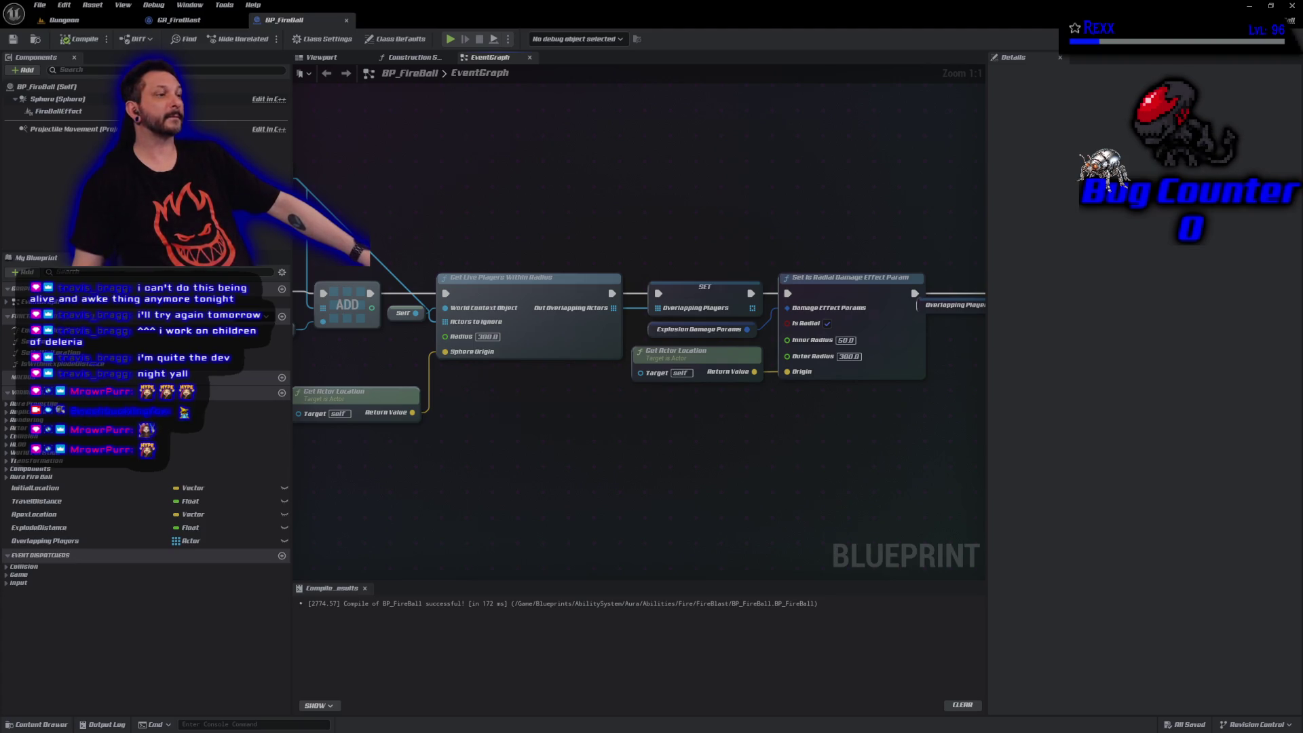
pyautogui.moveTo(507, 434); pyautogui.dragTo(605, 433)
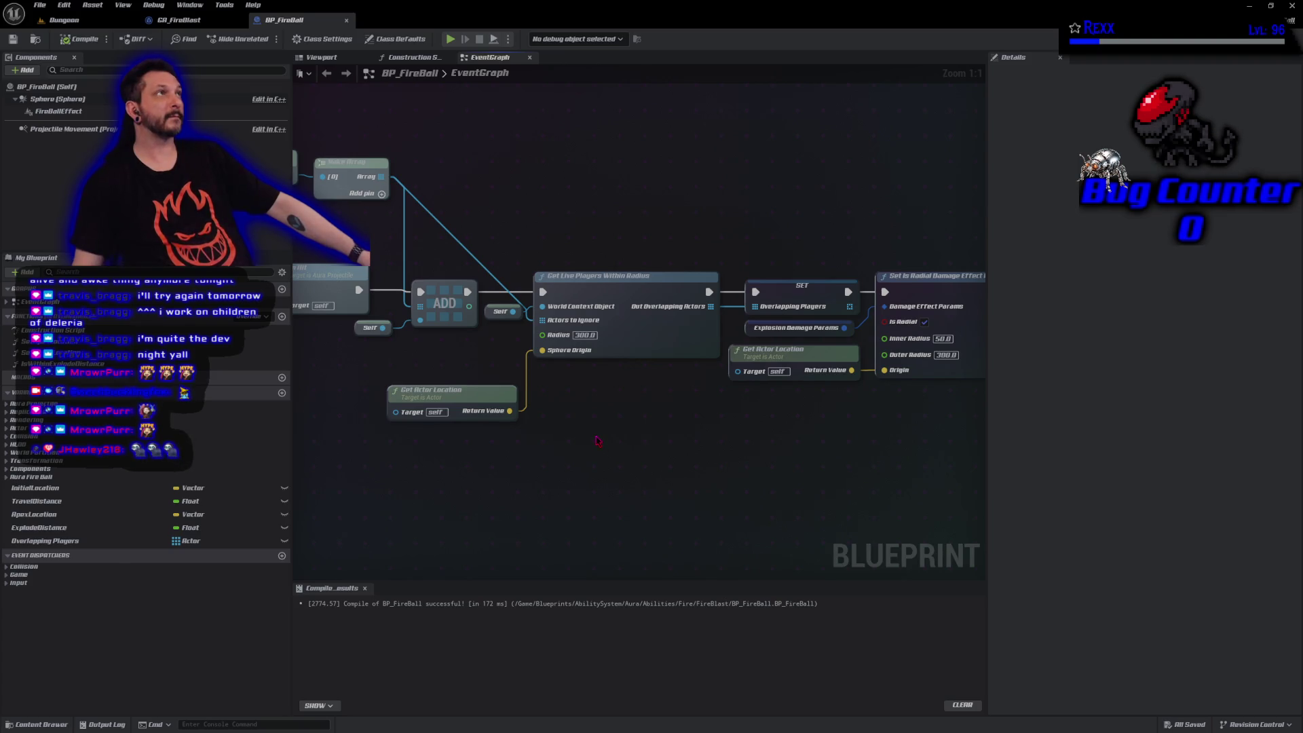
pyautogui.moveTo(830, 412); pyautogui.dragTo(543, 417)
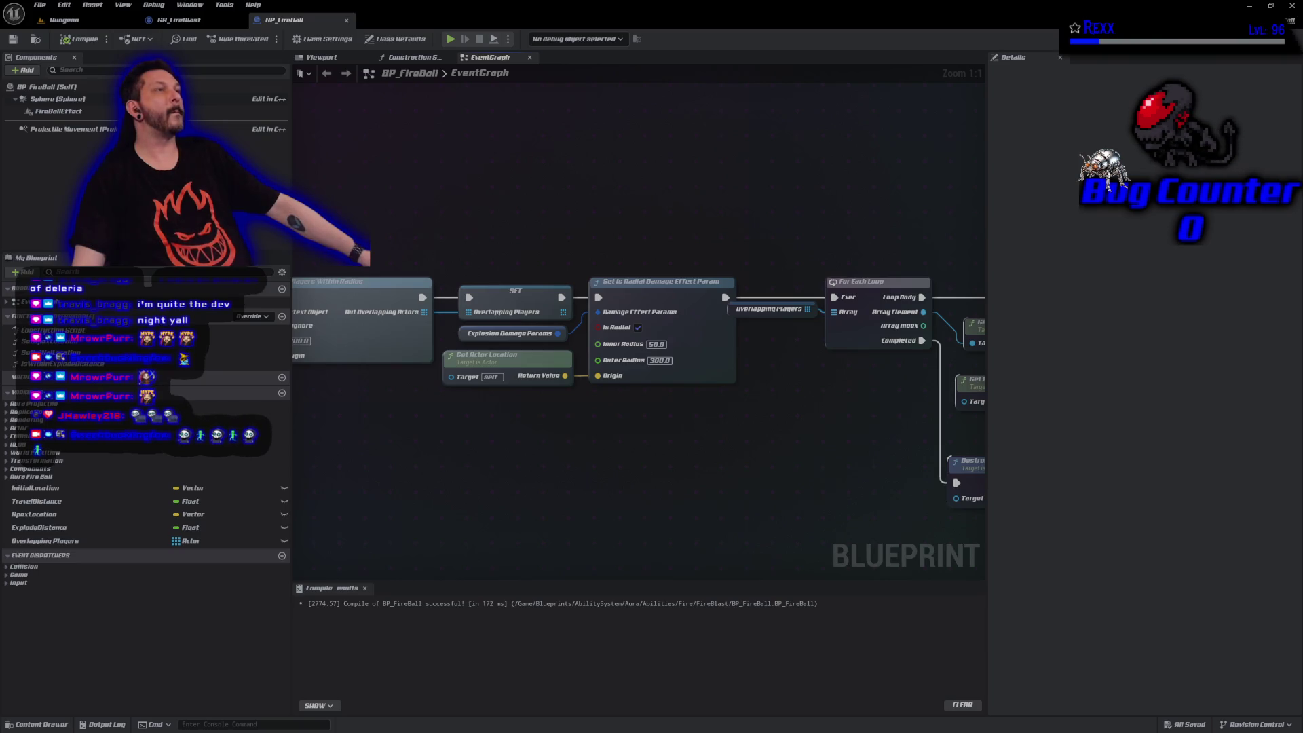
pyautogui.moveTo(497, 465); pyautogui.dragTo(779, 519)
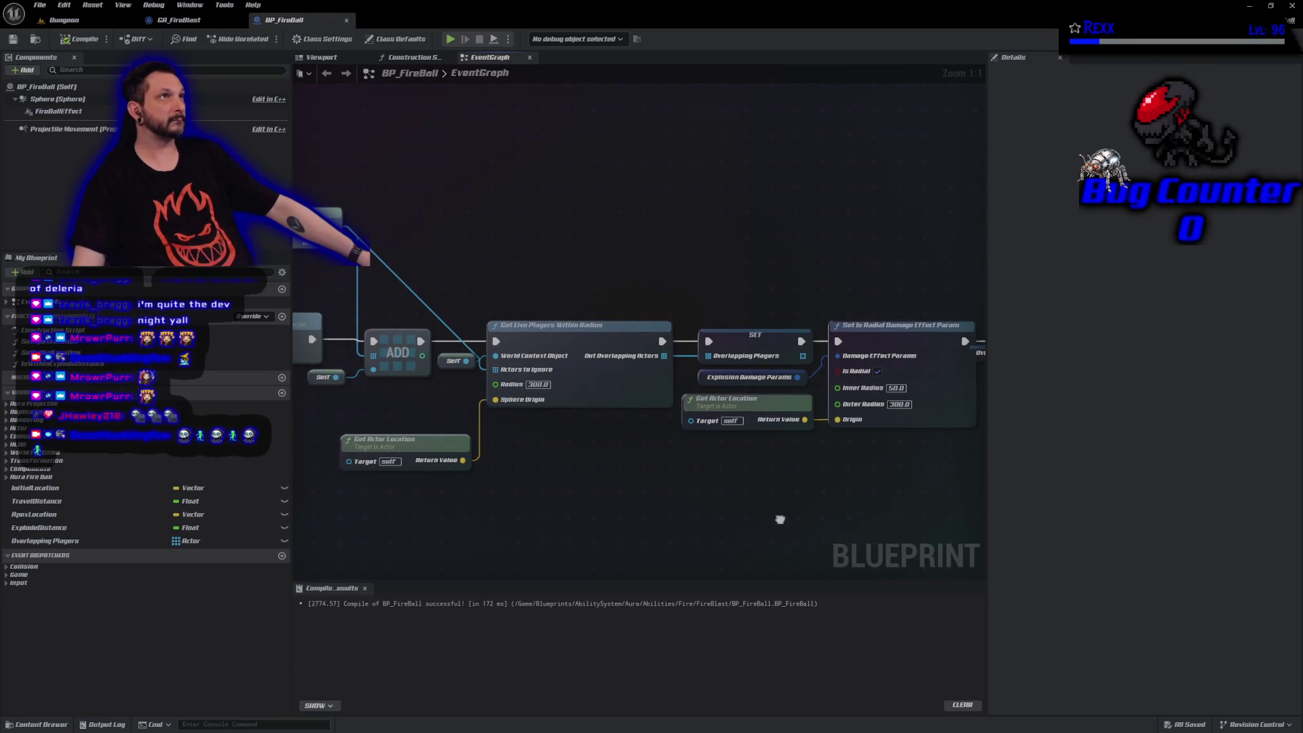
pyautogui.moveTo(779, 519); pyautogui.dragTo(777, 523)
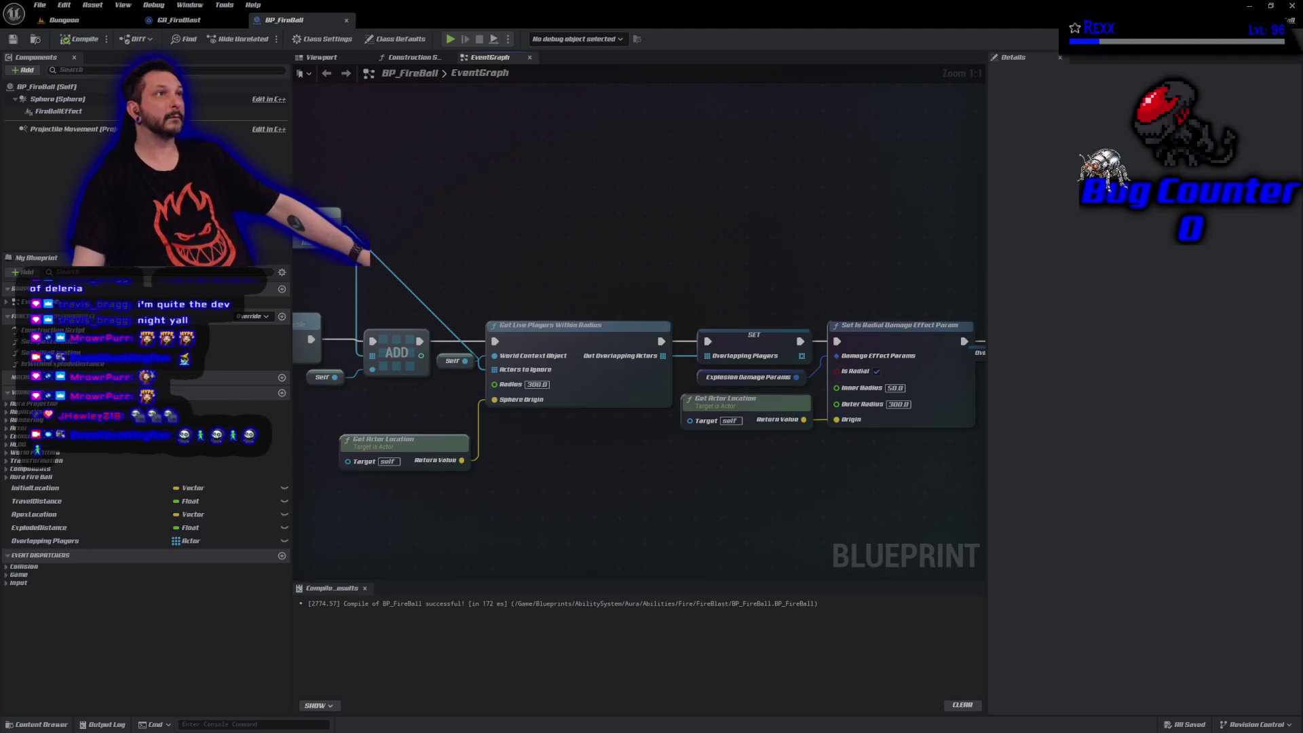
pyautogui.moveTo(506, 385)
pyautogui.mouseDown()
pyautogui.moveTo(424, 407)
pyautogui.moveTo(425, 396)
pyautogui.mouseUp()
# Promote the Radius pin to a RadialDamageRadius variable (default 300.0), compile, and Save All.
pyautogui.click(456, 452)
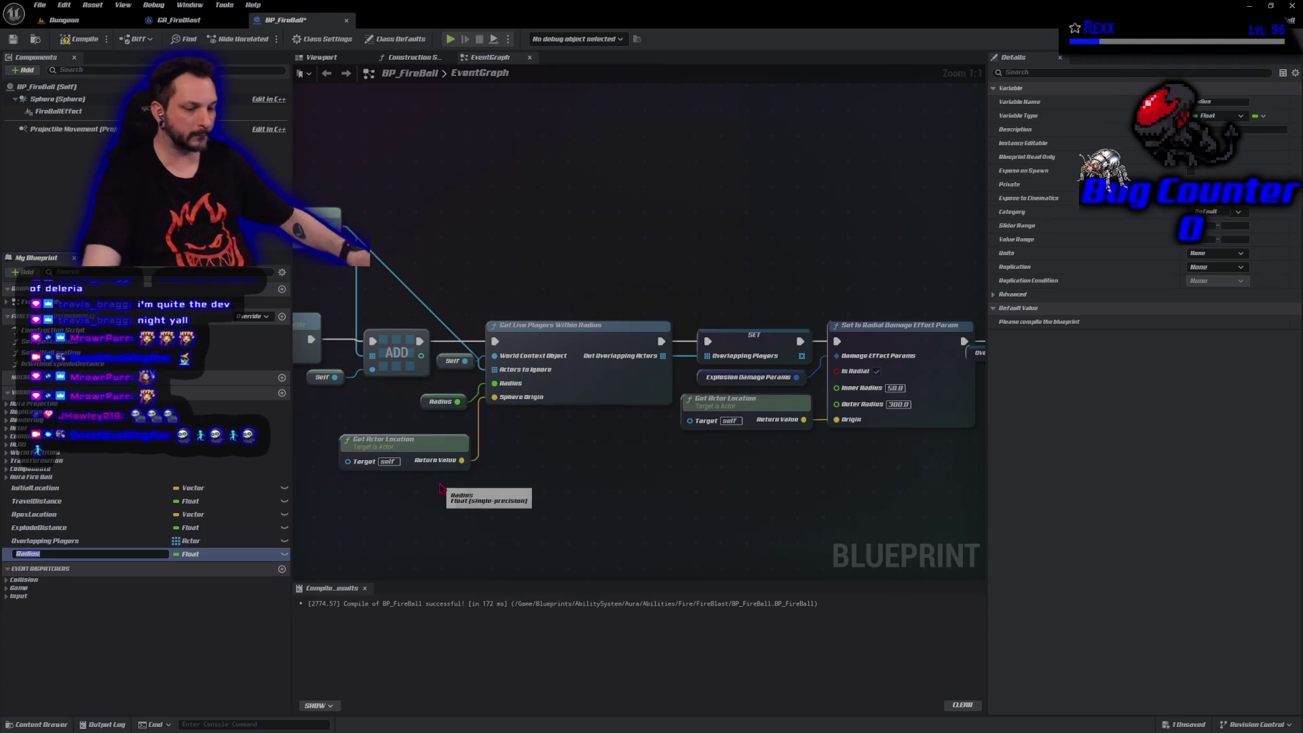
pyautogui.press('Return')
pyautogui.write('RadialRadius')
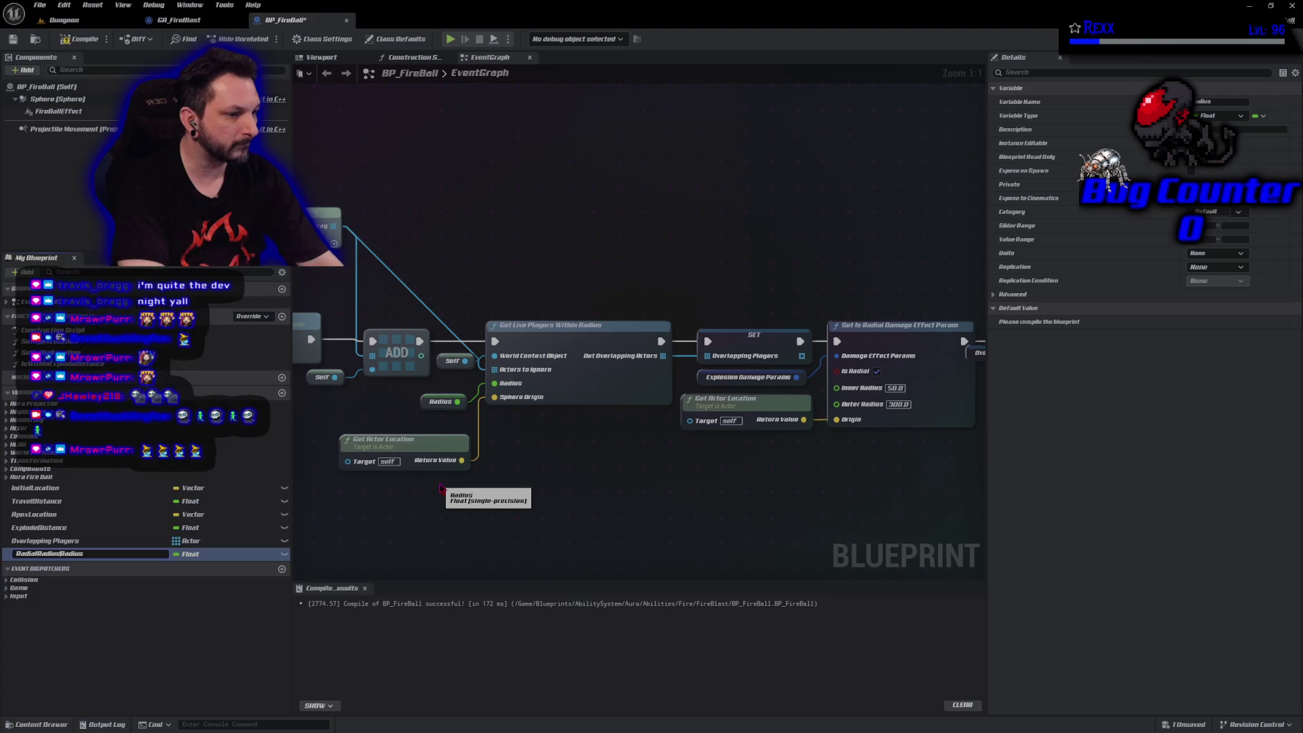
pyautogui.press('BackSpace')
pyautogui.press('BackSpace')
pyautogui.press('BackSpace')
pyautogui.press('BackSpace')
pyautogui.write('Damage')
pyautogui.press('Return')
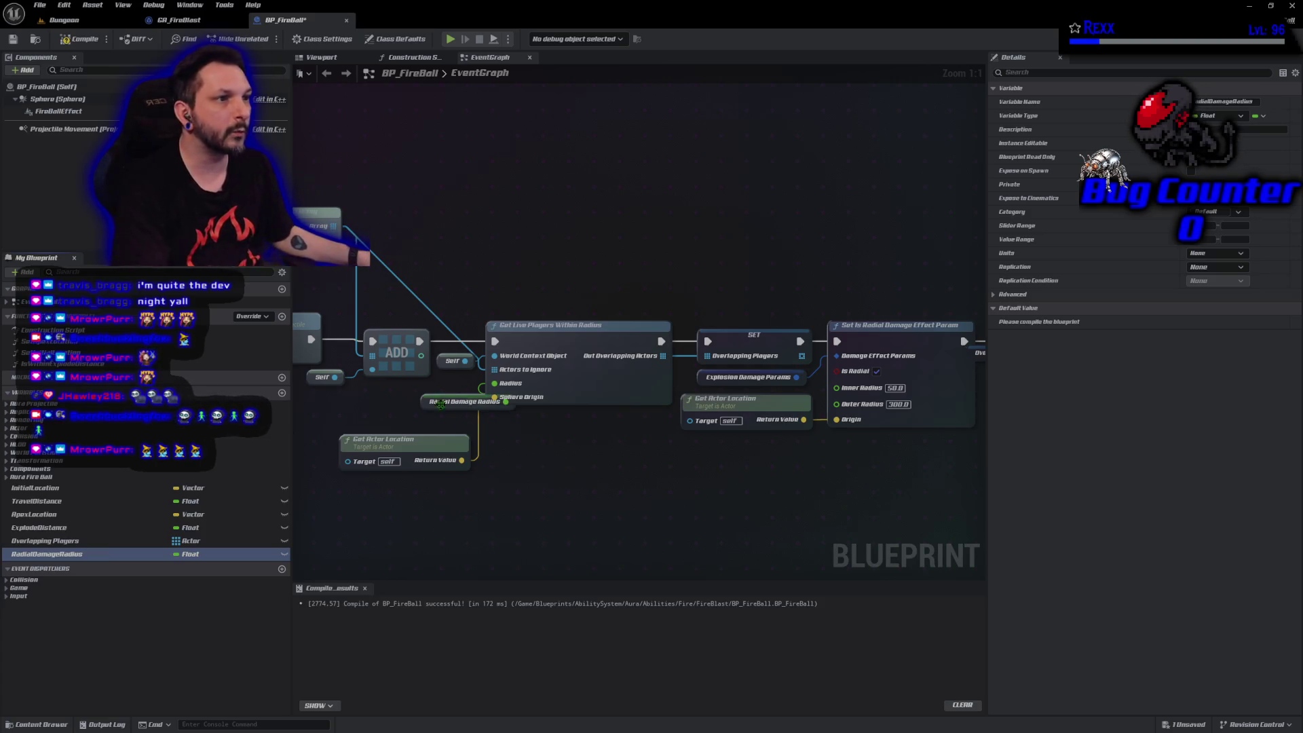
pyautogui.click(80, 38)
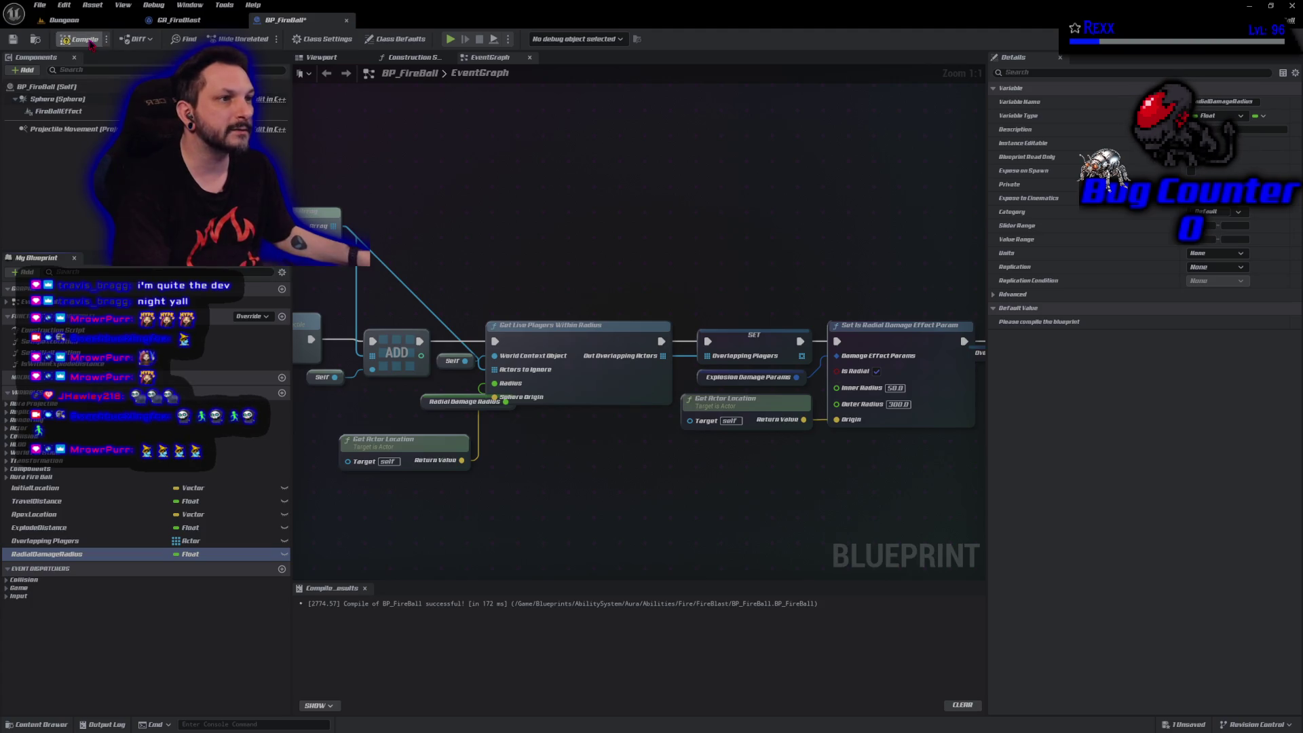
pyautogui.click(40, 5)
pyautogui.click(64, 69)
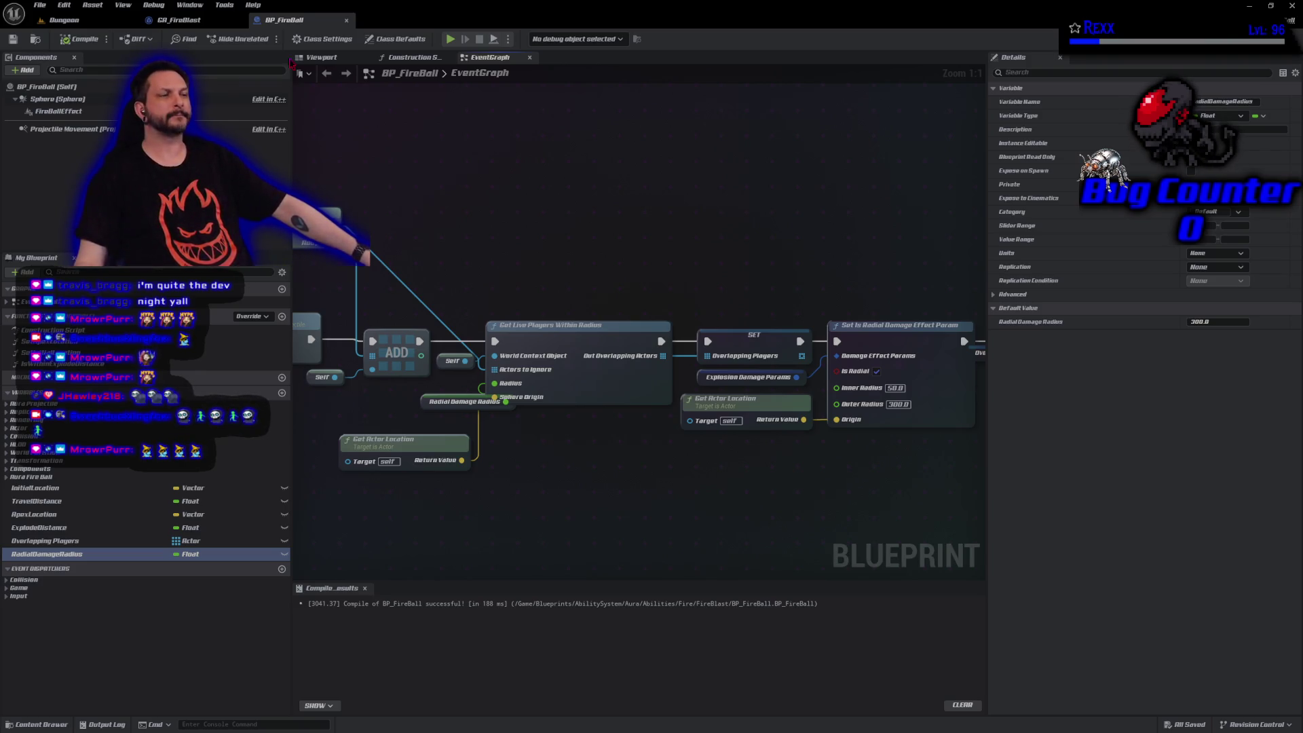
# Rename RadialDamageRadius to RadialDamageOuterRadius, then compile and save the blueprint.
pyautogui.click(52, 554)
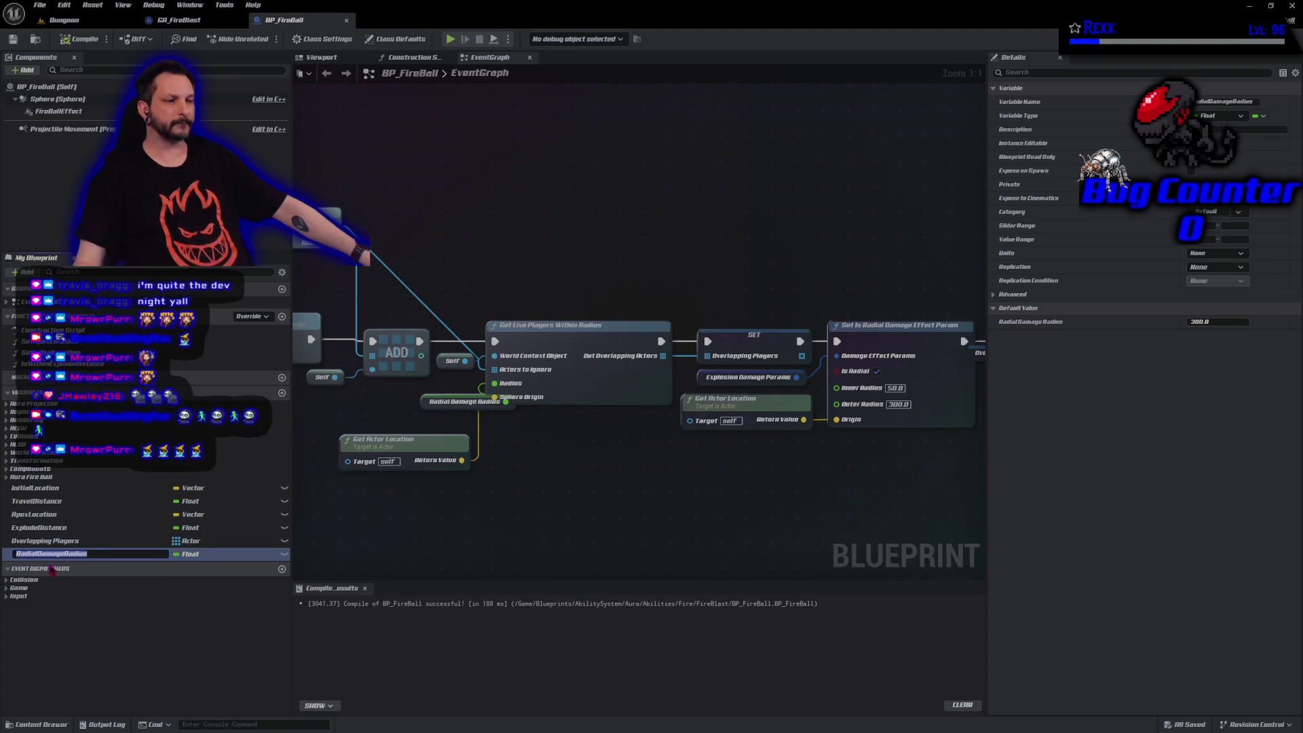
pyautogui.press('End')
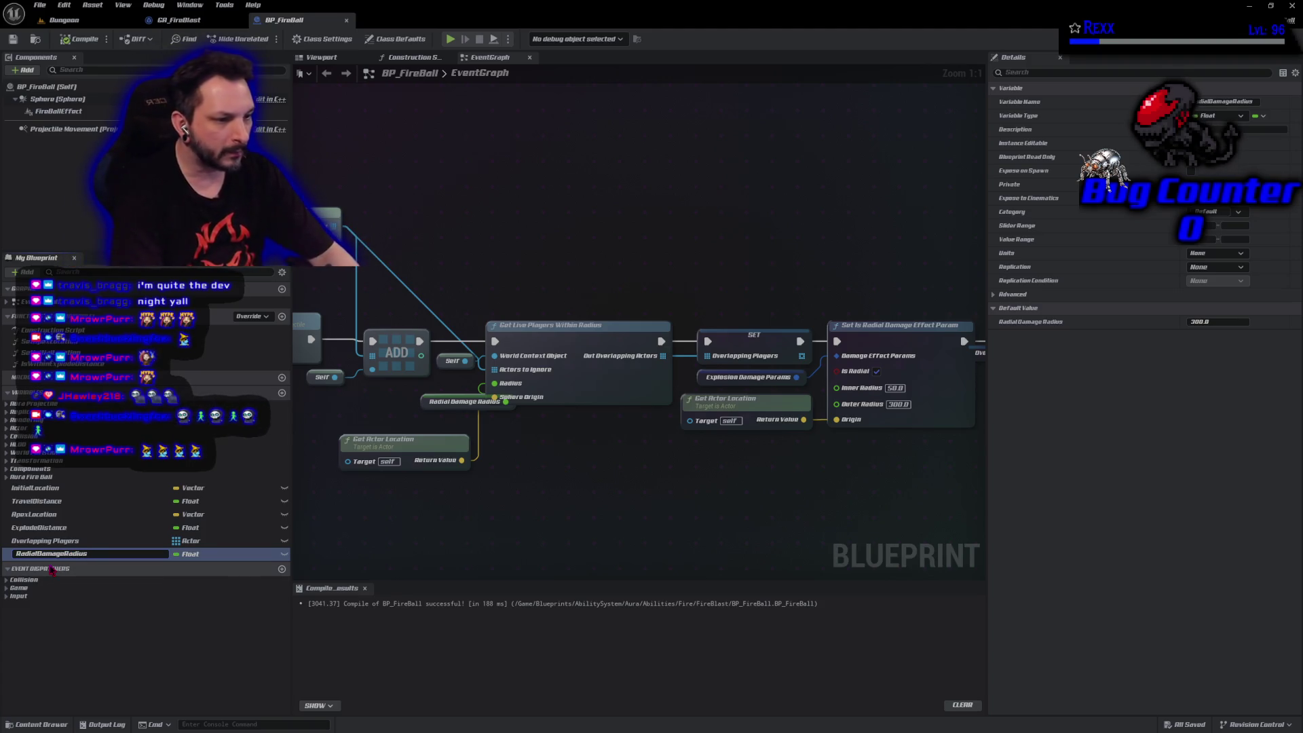
pyautogui.write('Out')
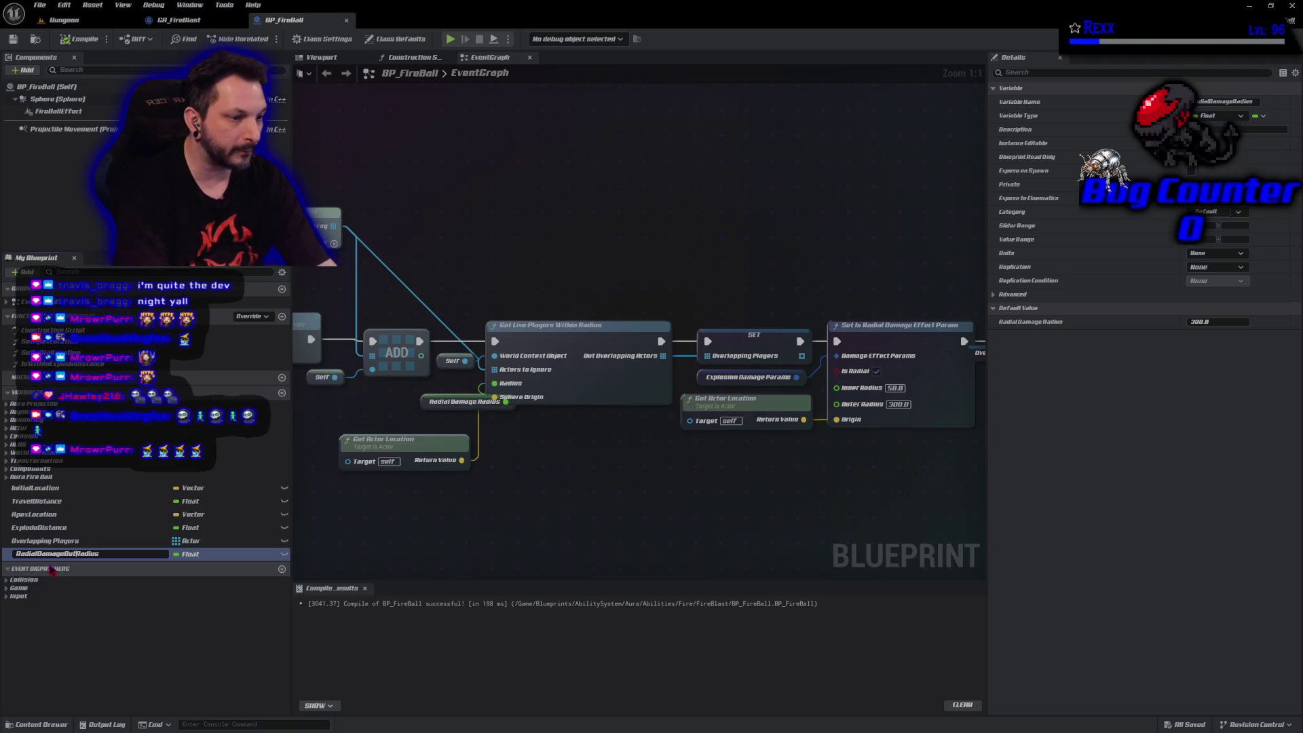
pyautogui.write('er')
pyautogui.press('Return')
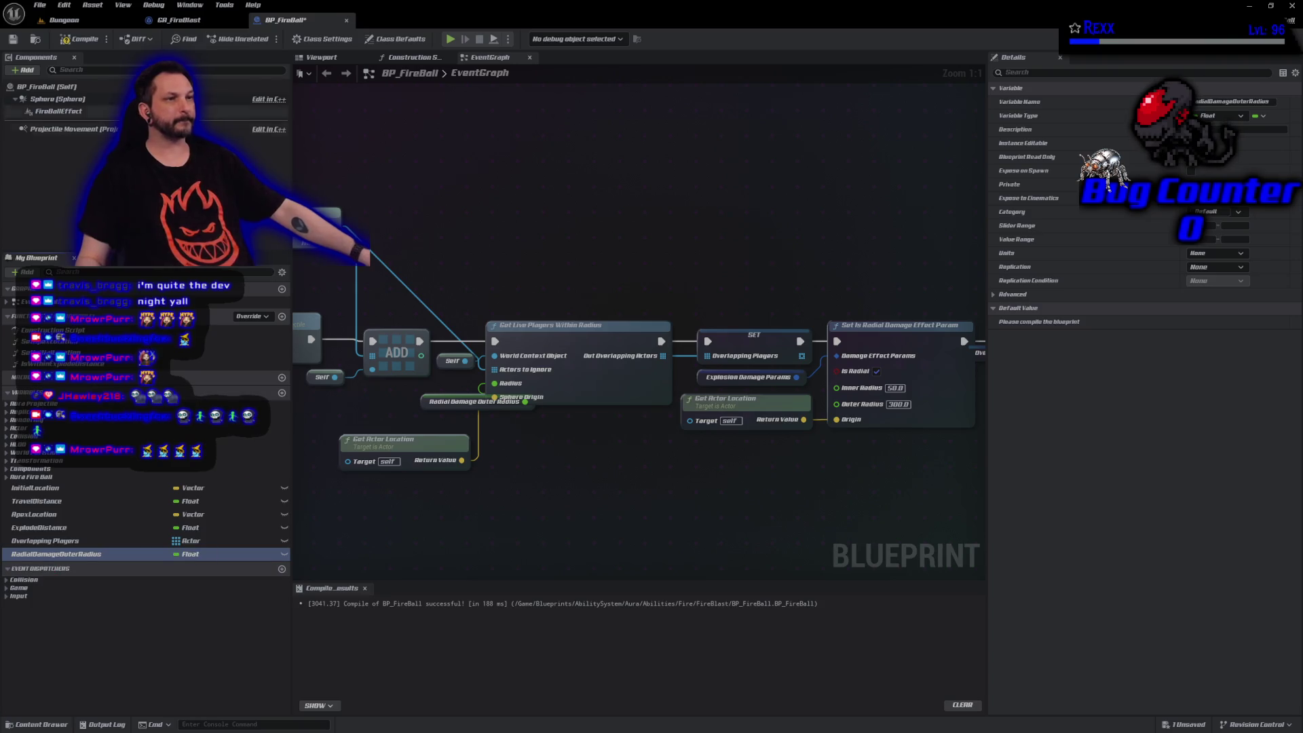
pyautogui.hotkey('ctrl', 's')
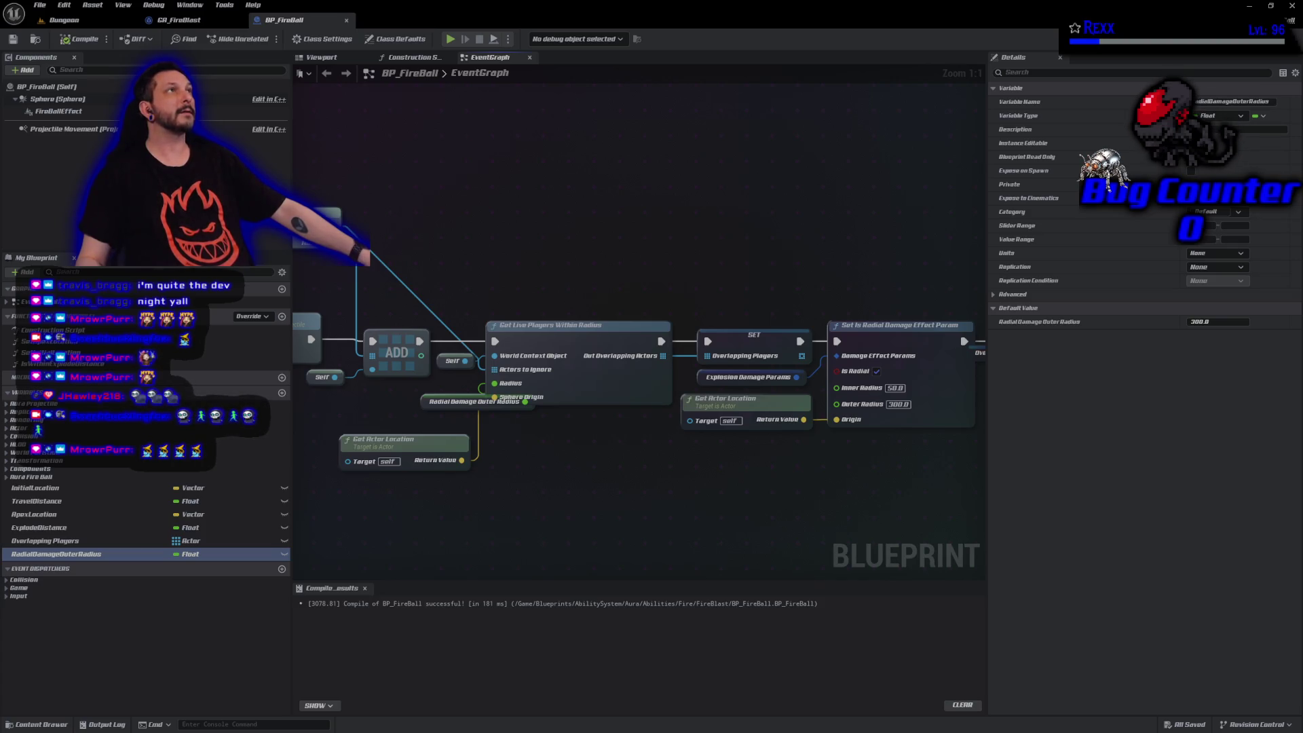
pyautogui.moveTo(715, 515); pyautogui.dragTo(519, 484)
# Wire RadialDamageOuterRadius into the Outer Radius pin, then compile and save.
pyautogui.moveTo(524, 376); pyautogui.dragTo(522, 399)
pyautogui.moveTo(114, 558)
pyautogui.mouseDown()
pyautogui.moveTo(533, 467)
pyautogui.moveTo(641, 399)
pyautogui.moveTo(645, 381)
pyautogui.mouseUp()
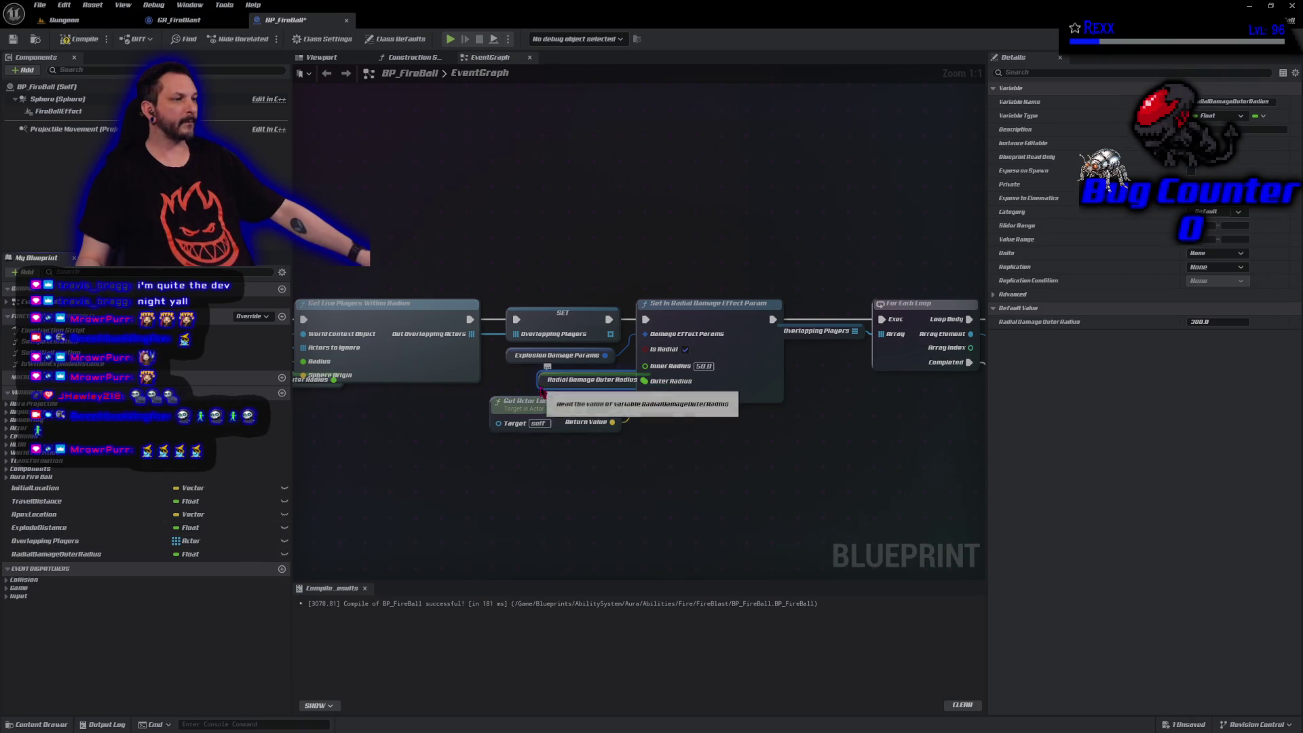
pyautogui.moveTo(540, 393); pyautogui.dragTo(508, 393)
pyautogui.click(80, 39)
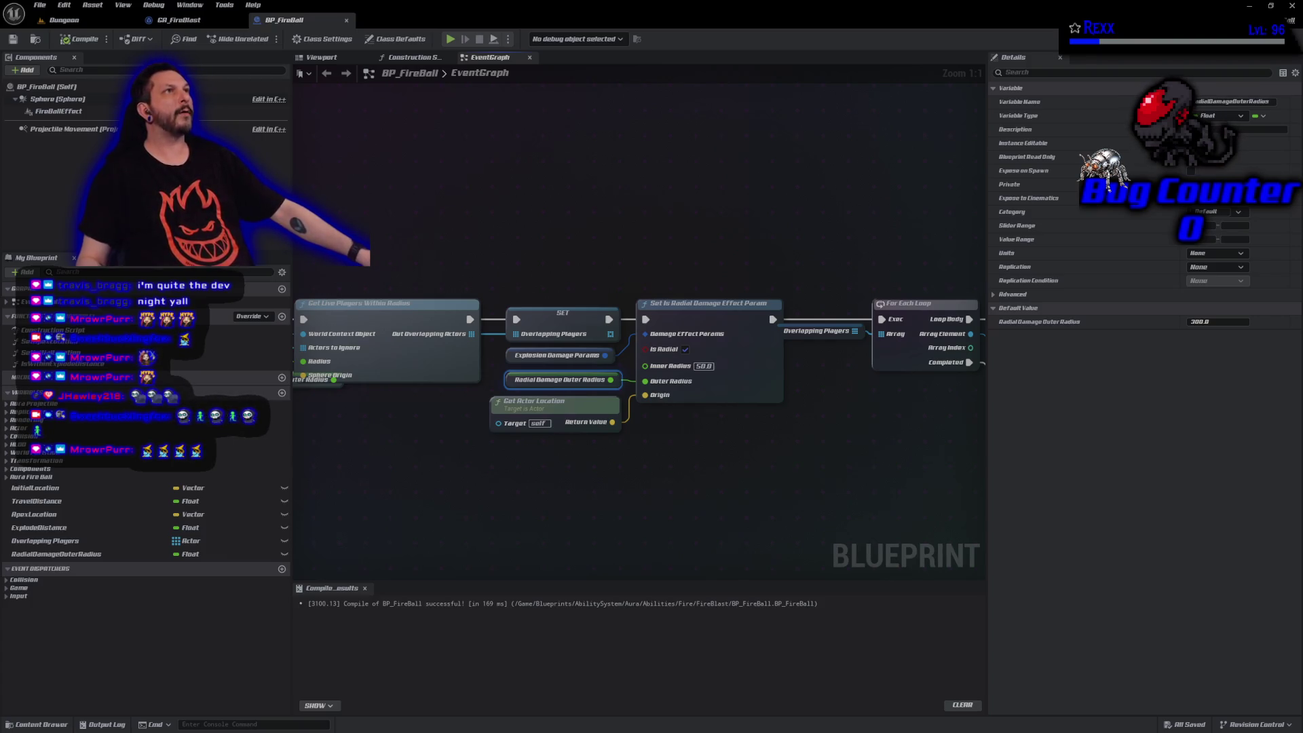
# Promote Inner Radius to a RadialDamageInnerRadius variable, then compile and save.
pyautogui.keyDown('ctrl'); pyautogui.click(587, 415); pyautogui.keyUp('ctrl')
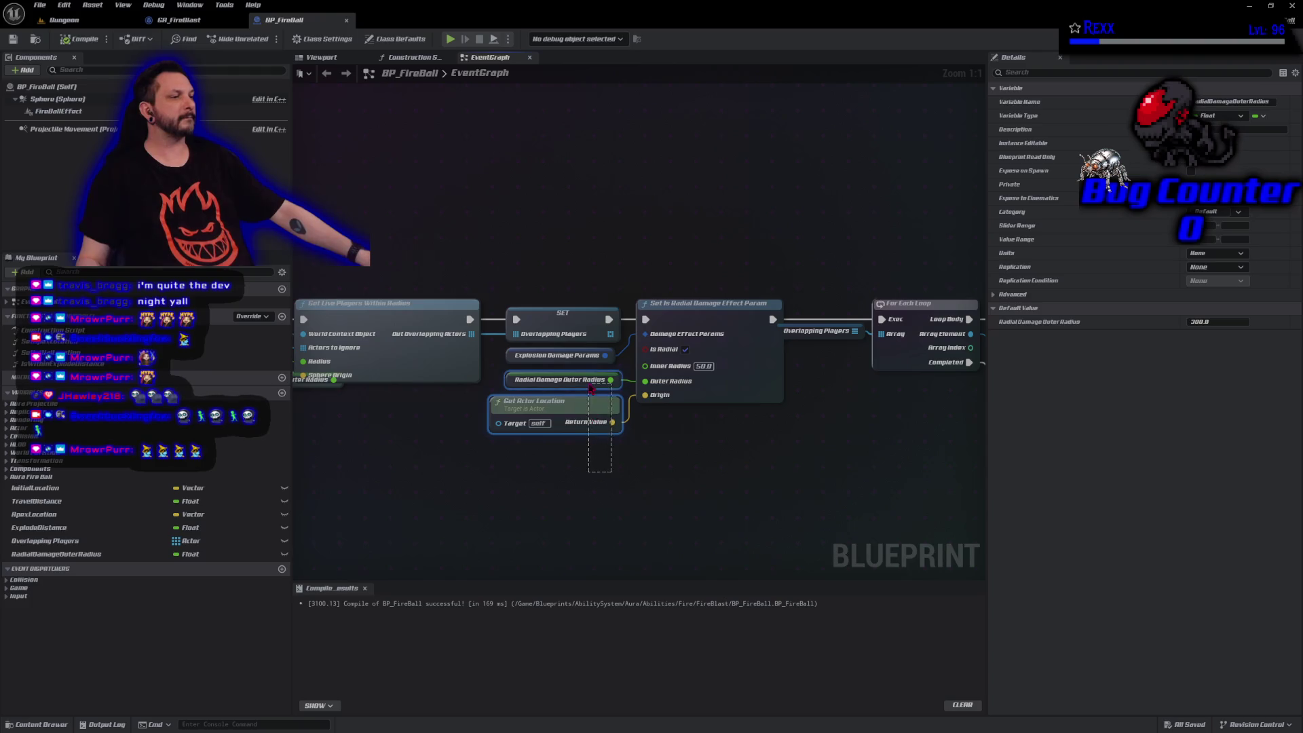
pyautogui.moveTo(588, 415); pyautogui.dragTo(587, 456)
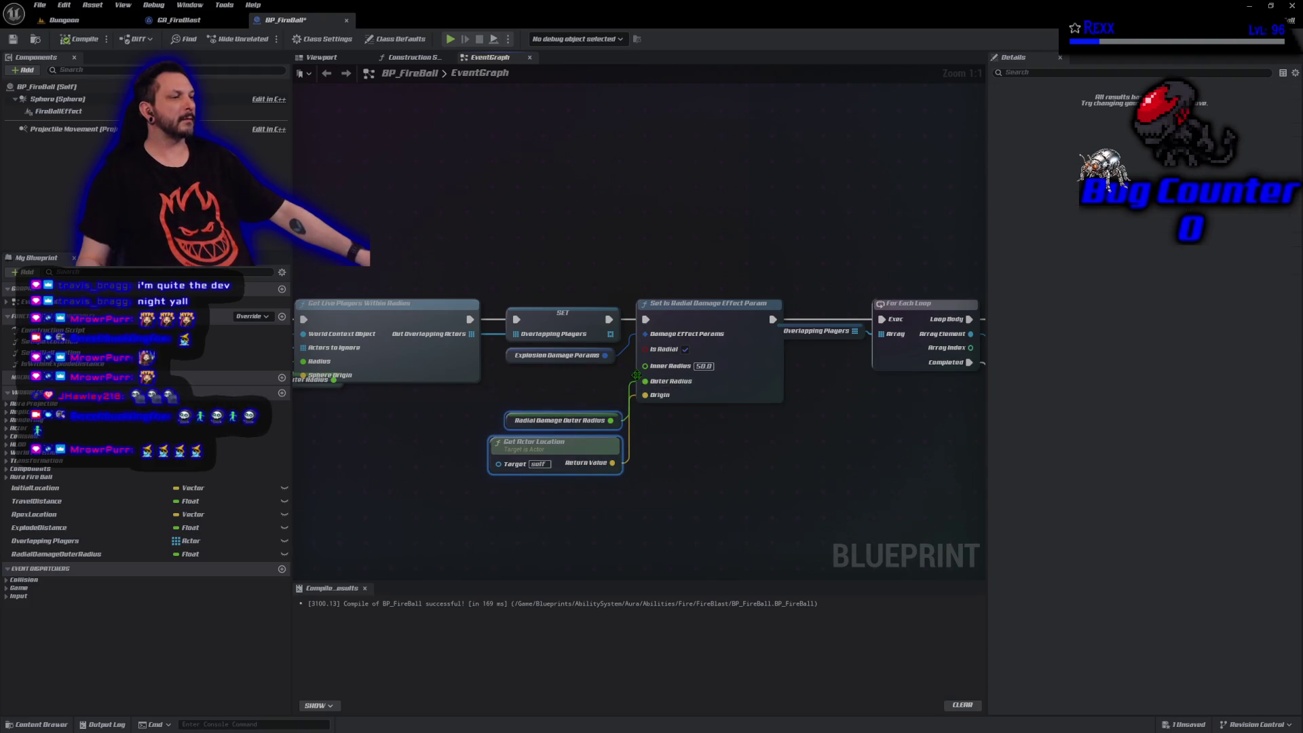
pyautogui.moveTo(645, 366)
pyautogui.mouseDown()
pyautogui.moveTo(533, 387)
pyautogui.moveTo(605, 393)
pyautogui.mouseUp()
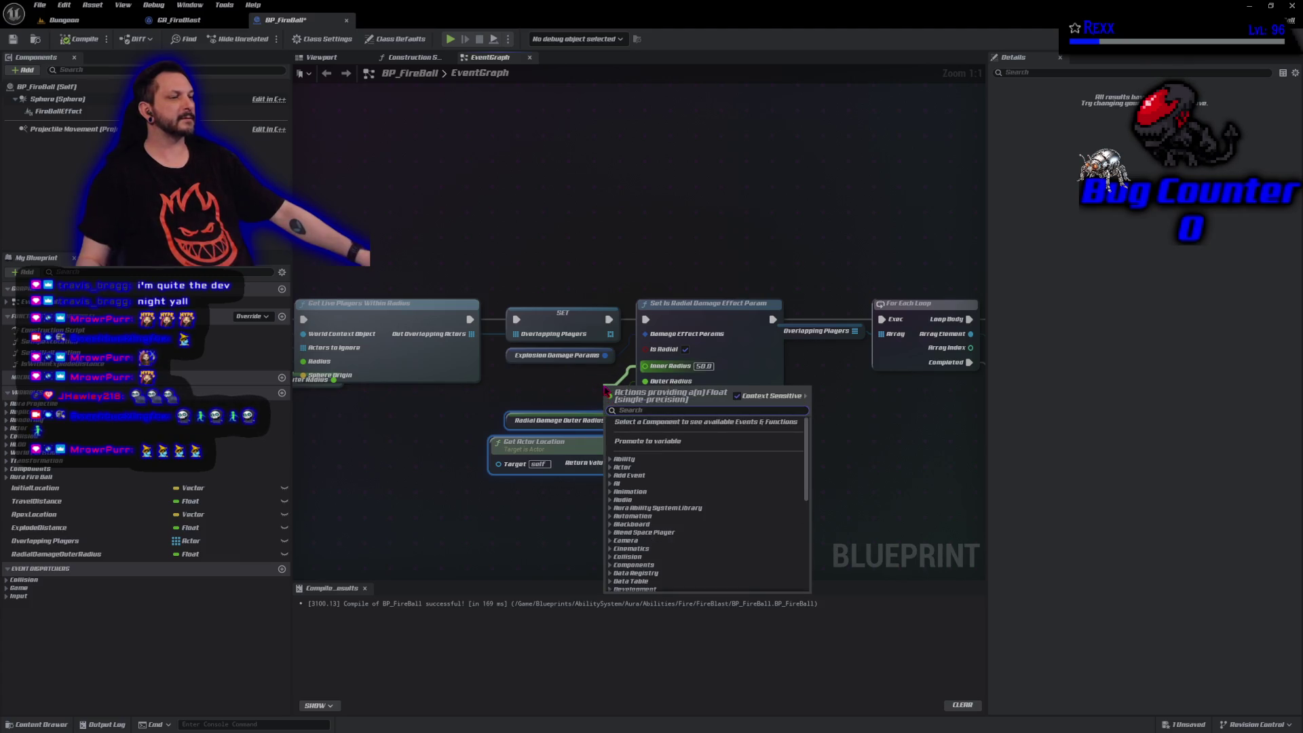
pyautogui.click(638, 442)
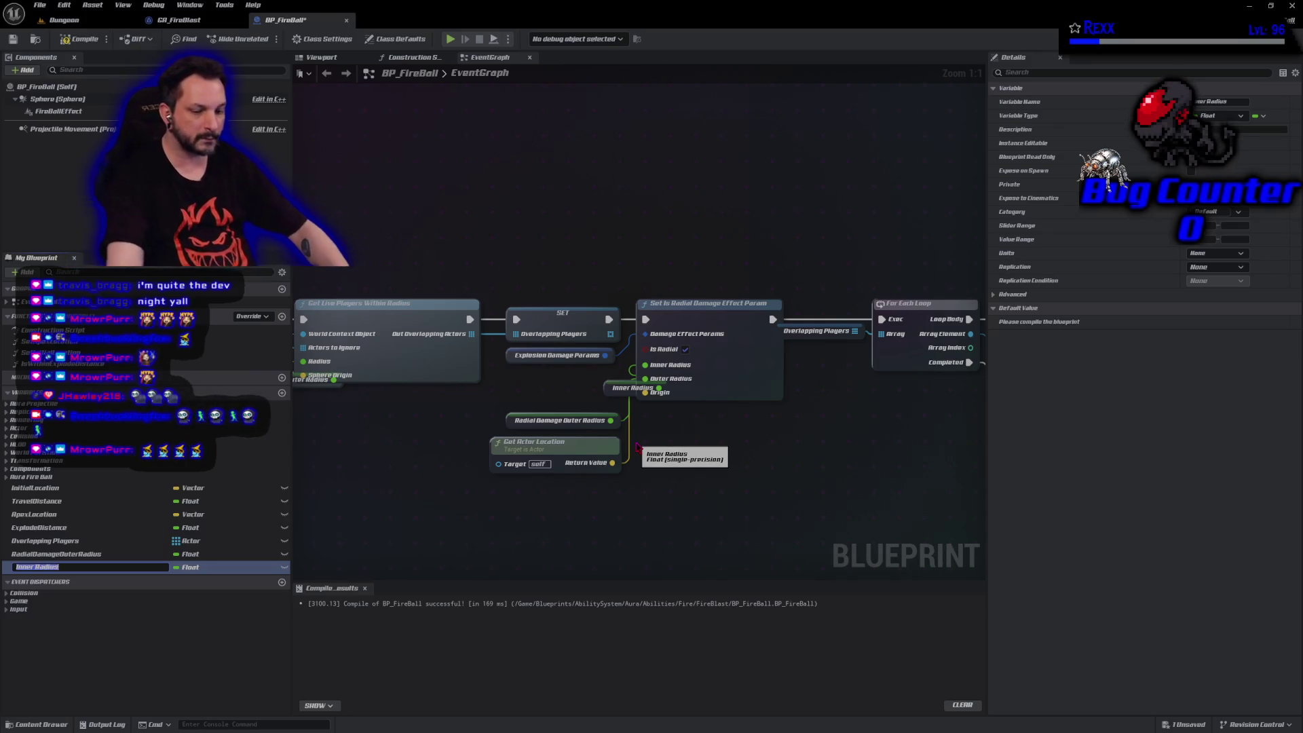
pyautogui.write('RadialDamageInnerRadius')
pyautogui.press('Return')
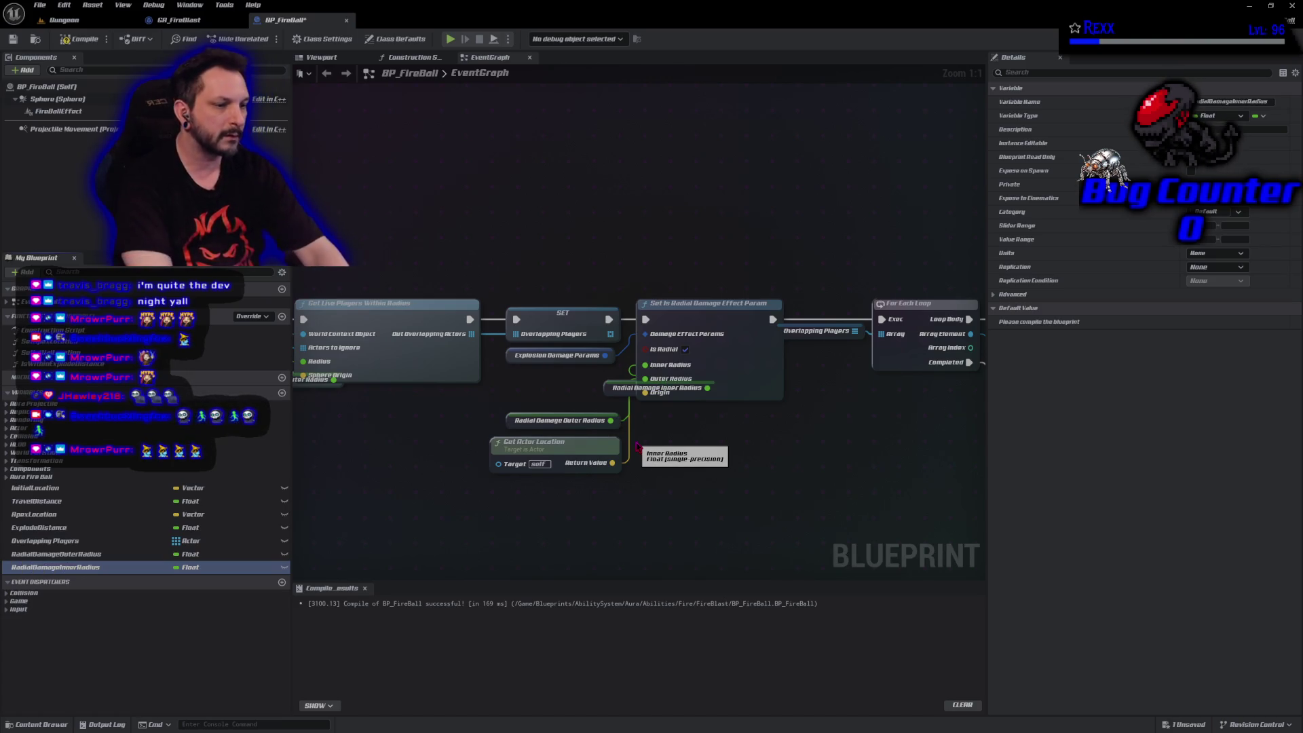
pyautogui.press('F7')
pyautogui.hotkey('ctrl', 's')
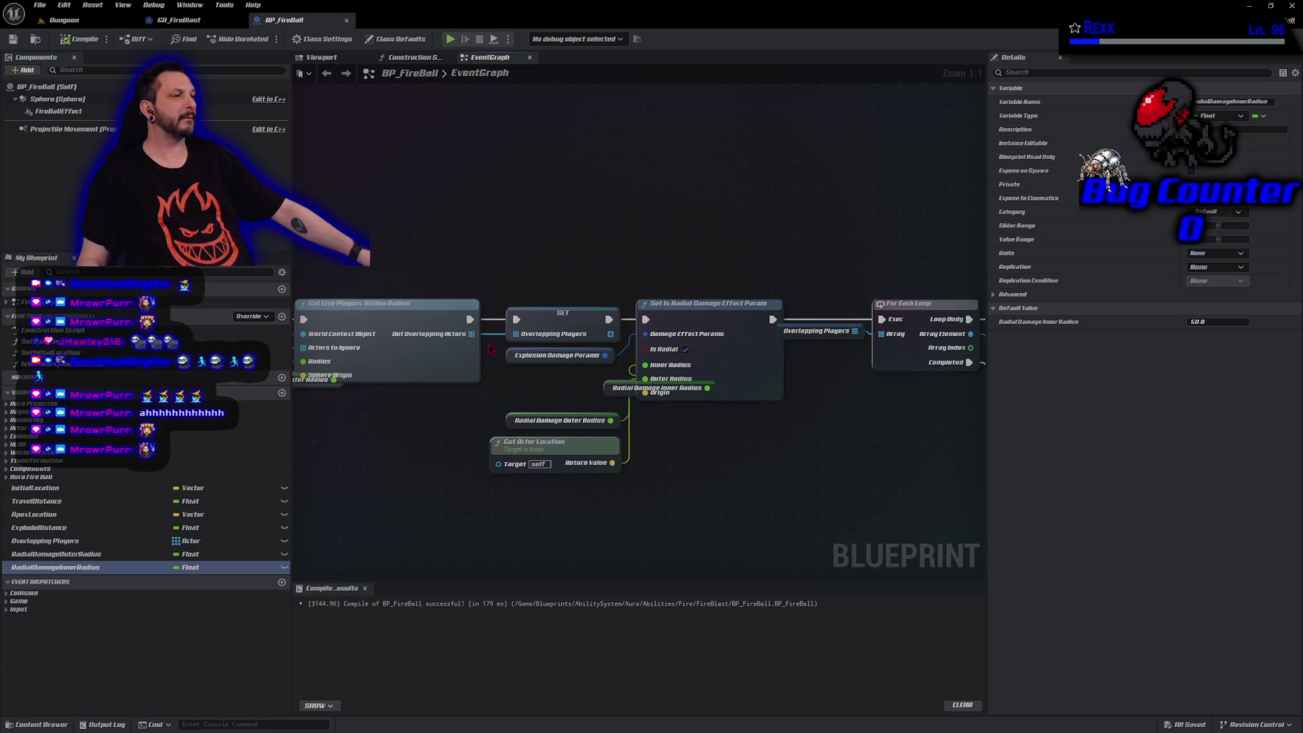
# Stack the Inner Radius getter above the Outer Radius getter beside the params node, and save.
pyautogui.moveTo(606, 384)
pyautogui.mouseDown()
pyautogui.moveTo(502, 380)
pyautogui.moveTo(499, 396)
pyautogui.mouseUp()
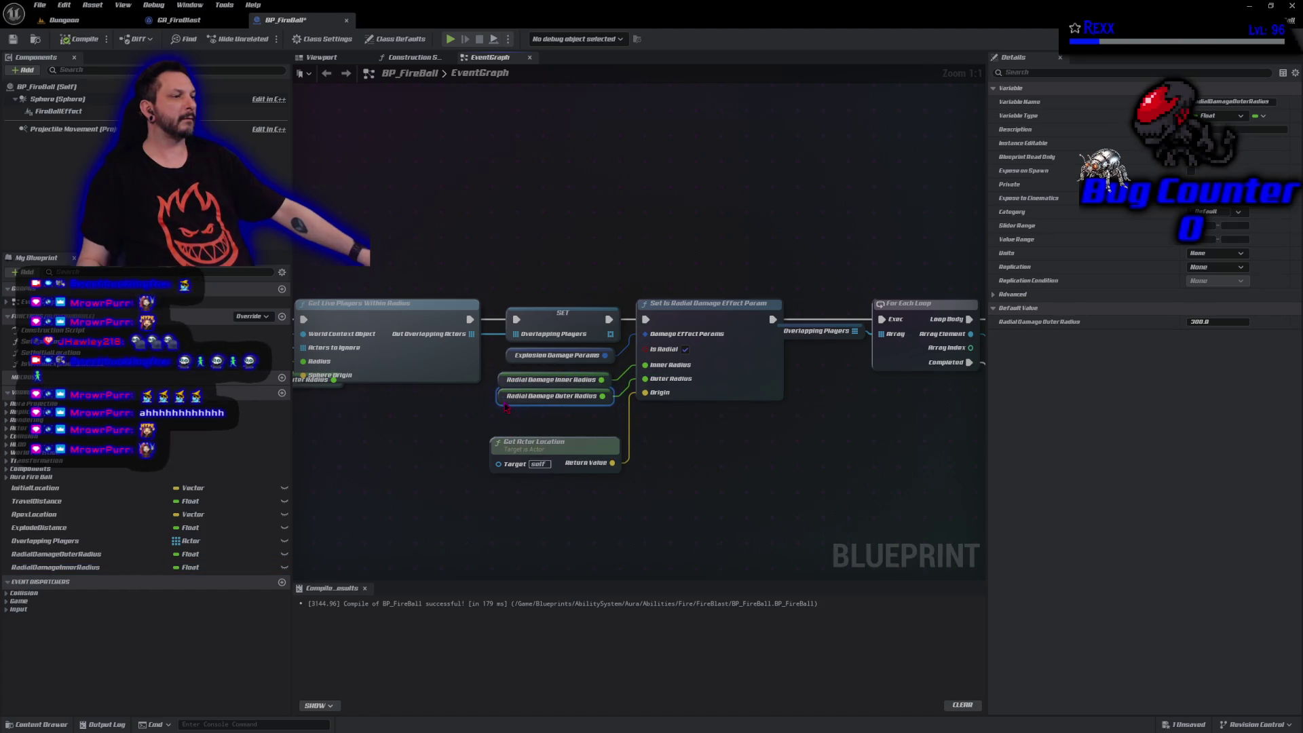
pyautogui.moveTo(513, 451); pyautogui.dragTo(503, 426)
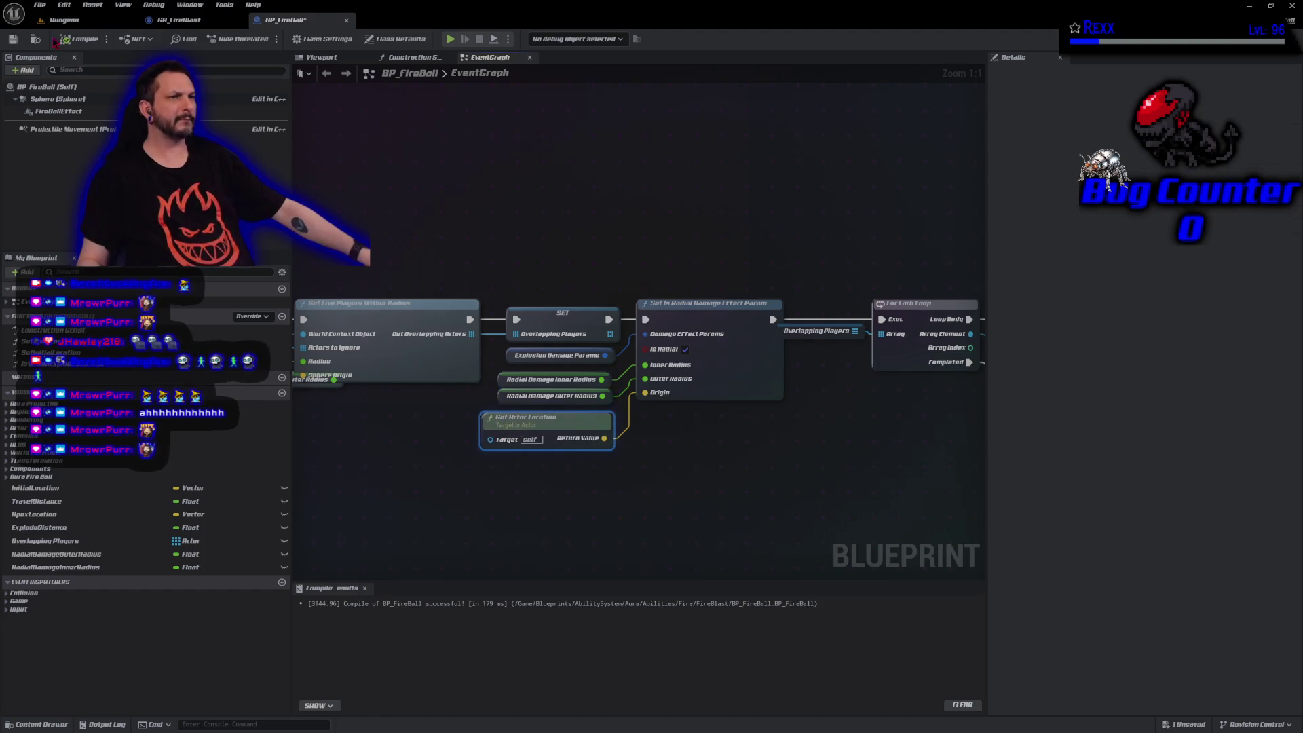
pyautogui.click(13, 40)
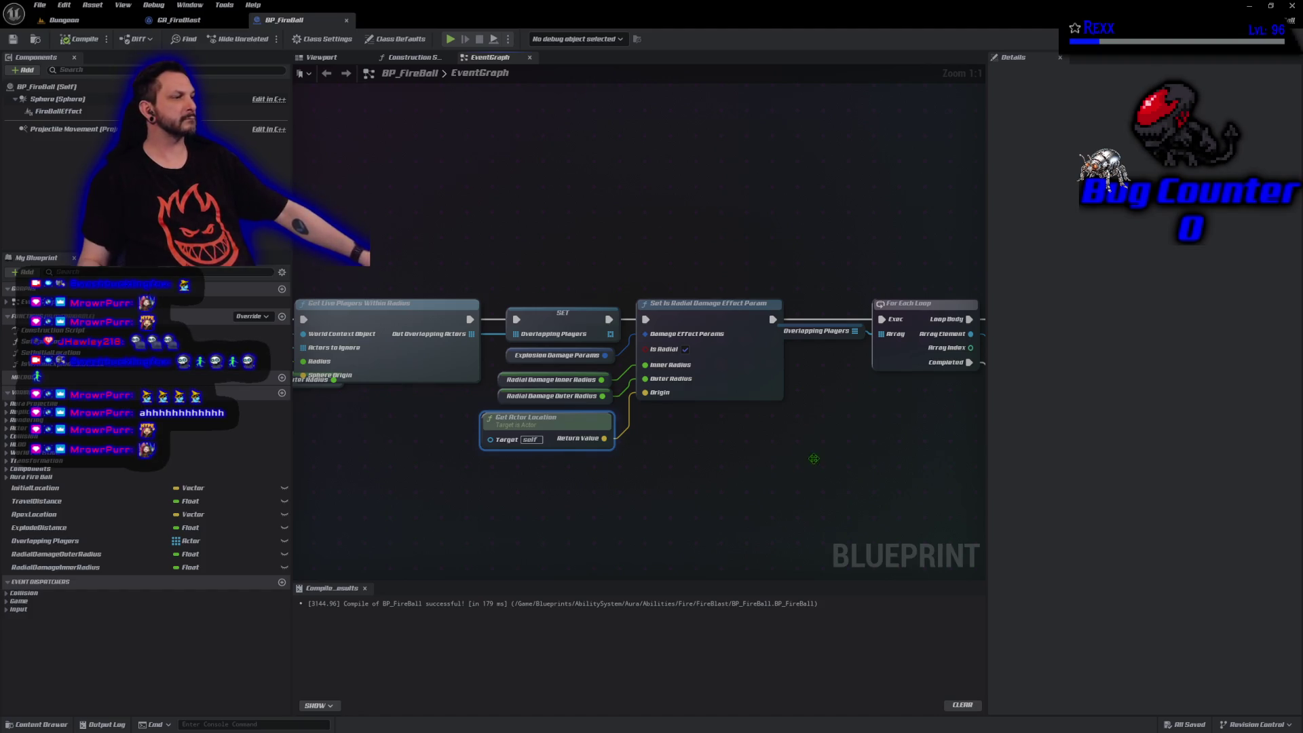
pyautogui.moveTo(854, 464)
pyautogui.mouseDown()
pyautogui.moveTo(608, 474)
pyautogui.moveTo(424, 440)
pyautogui.mouseUp()
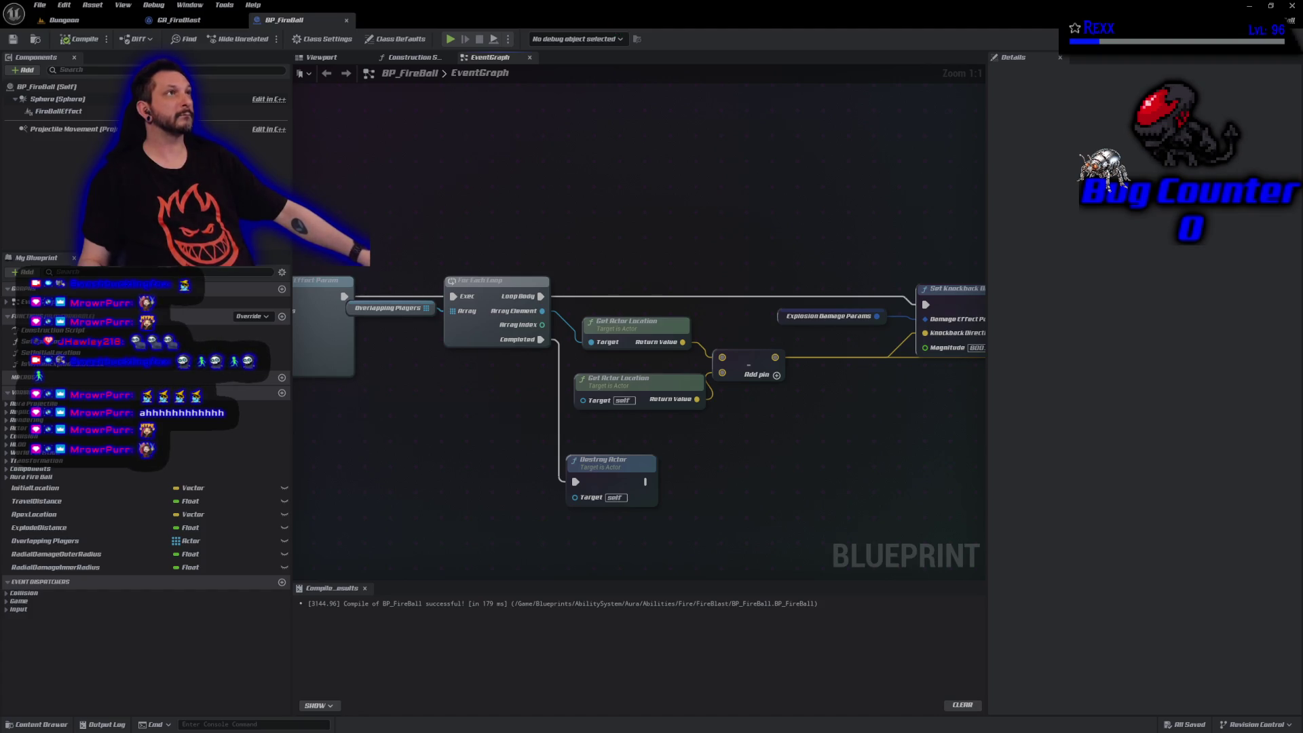
# Pan to Set Knockback Direction and drag a wire out of its Magnitude input.
pyautogui.moveTo(831, 461); pyautogui.dragTo(652, 427)
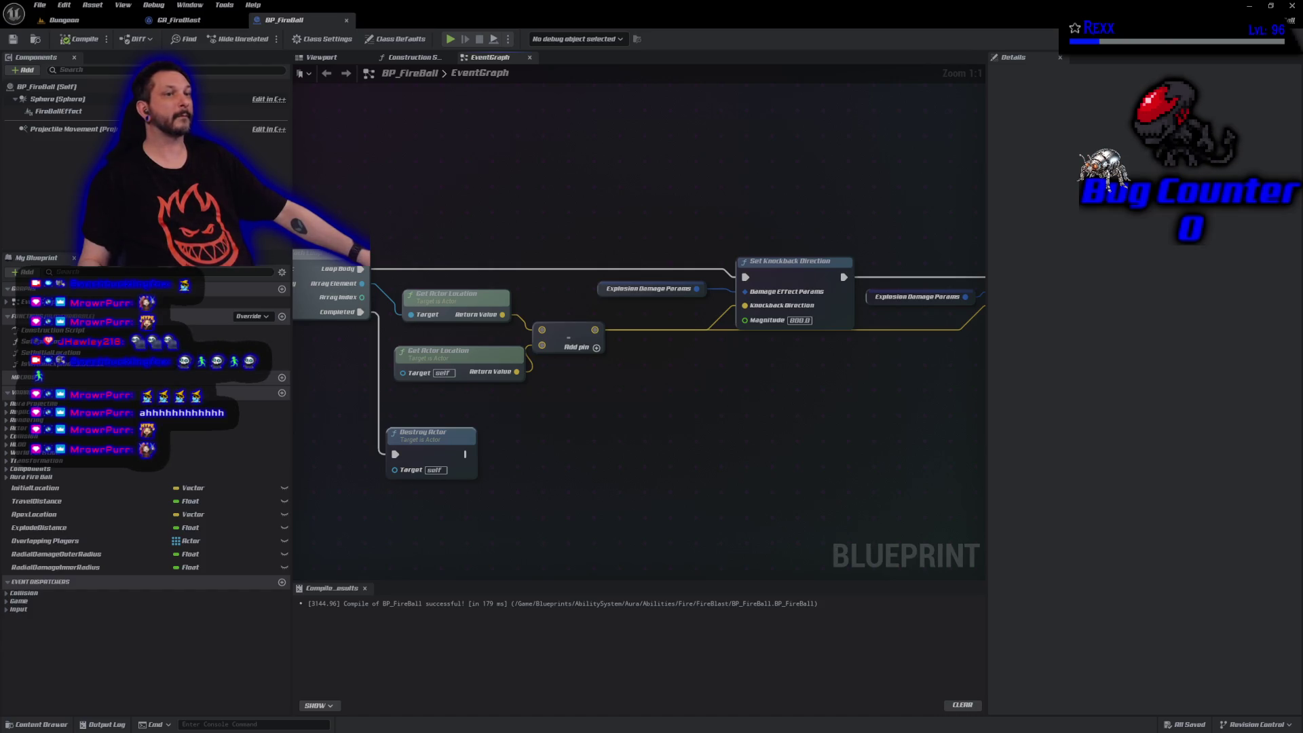
pyautogui.moveTo(745, 321); pyautogui.dragTo(734, 375)
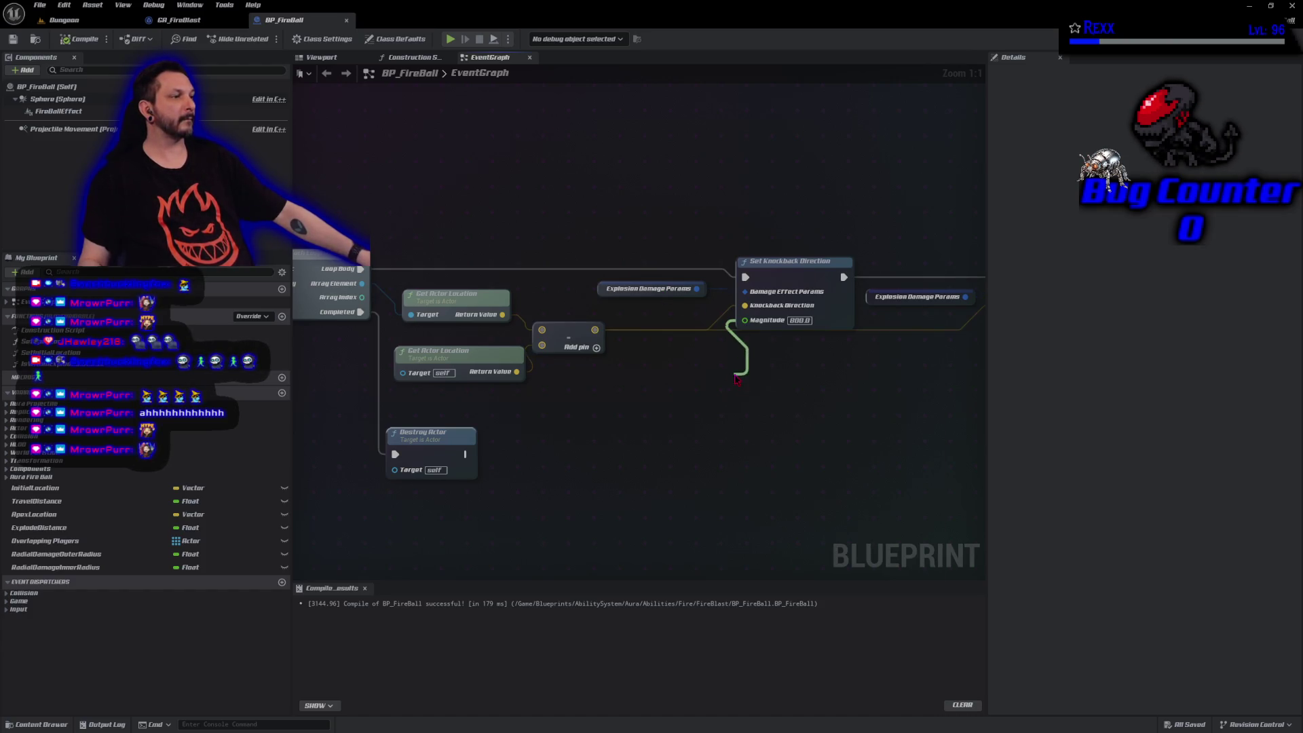
# Promote Magnitude to a KnockbackMagnitude variable, compile, and place its getter beside Set Knockback Direction.
pyautogui.click(771, 428)
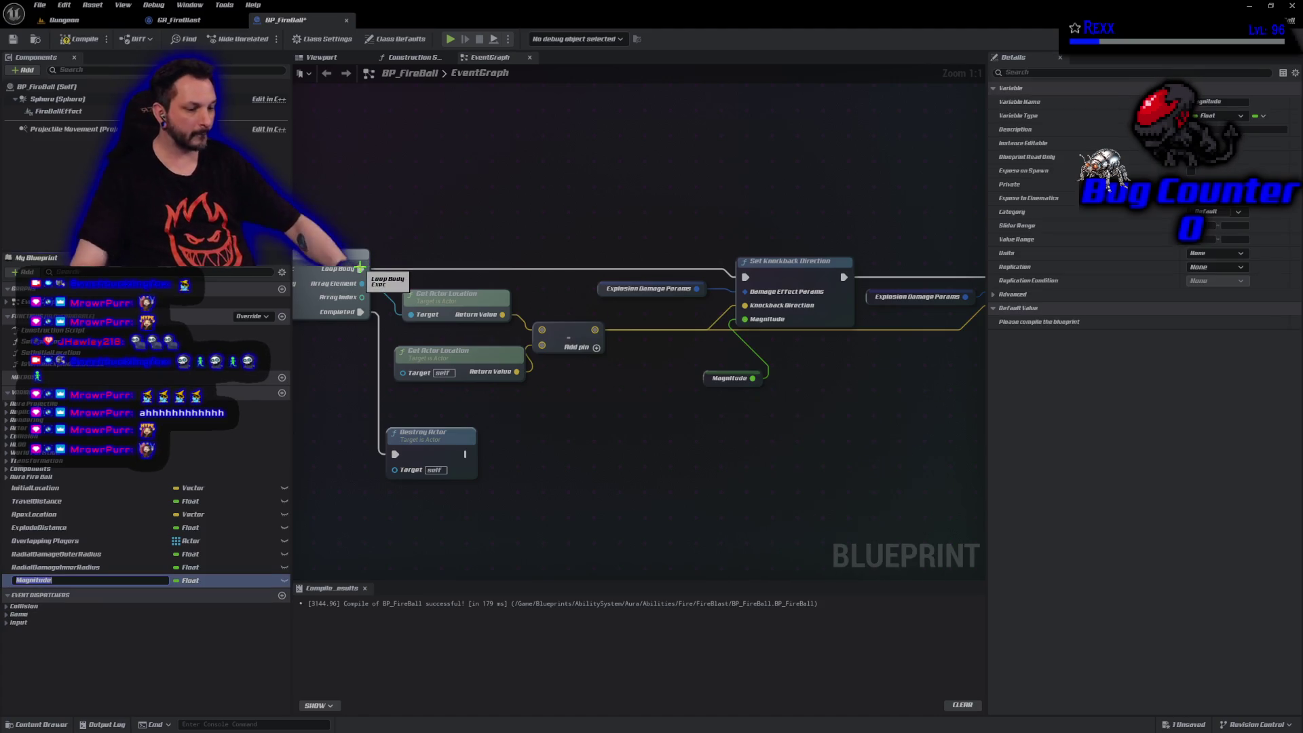
pyautogui.press('Home')
pyautogui.write('Knockback')
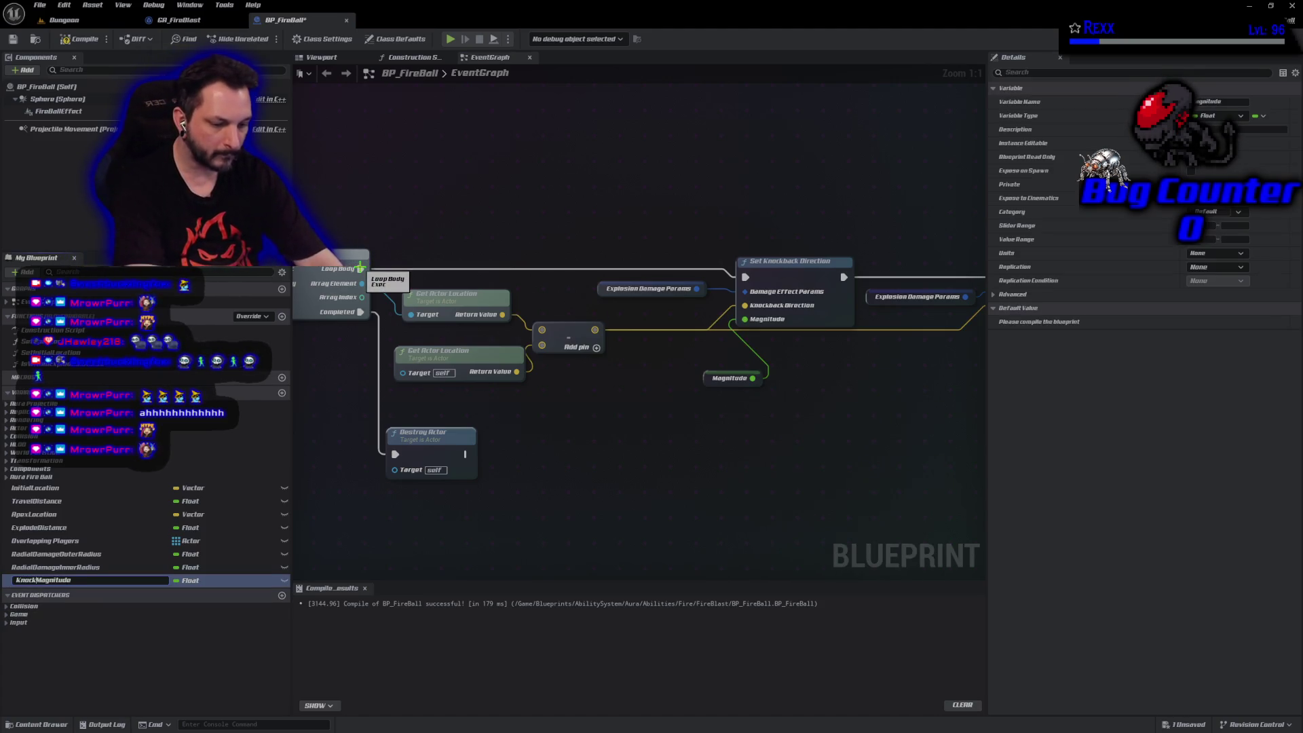
pyautogui.press('Return')
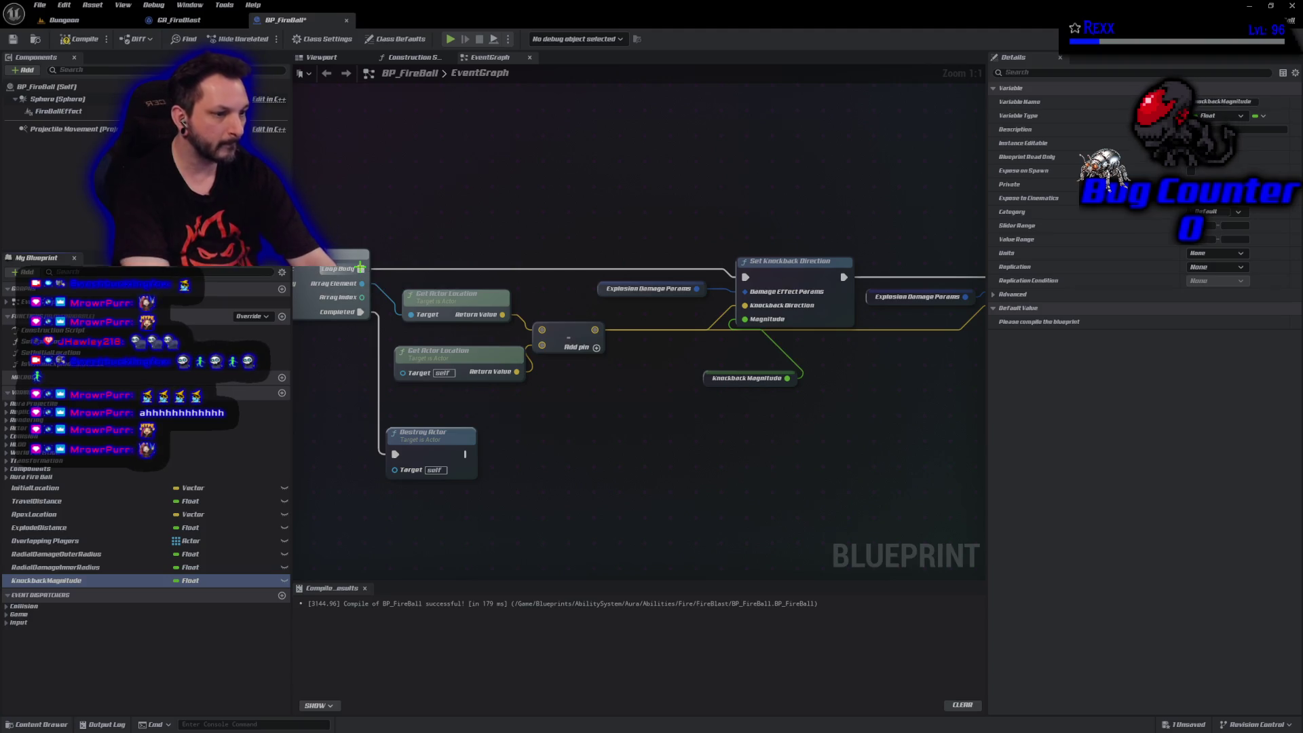
pyautogui.press('F7')
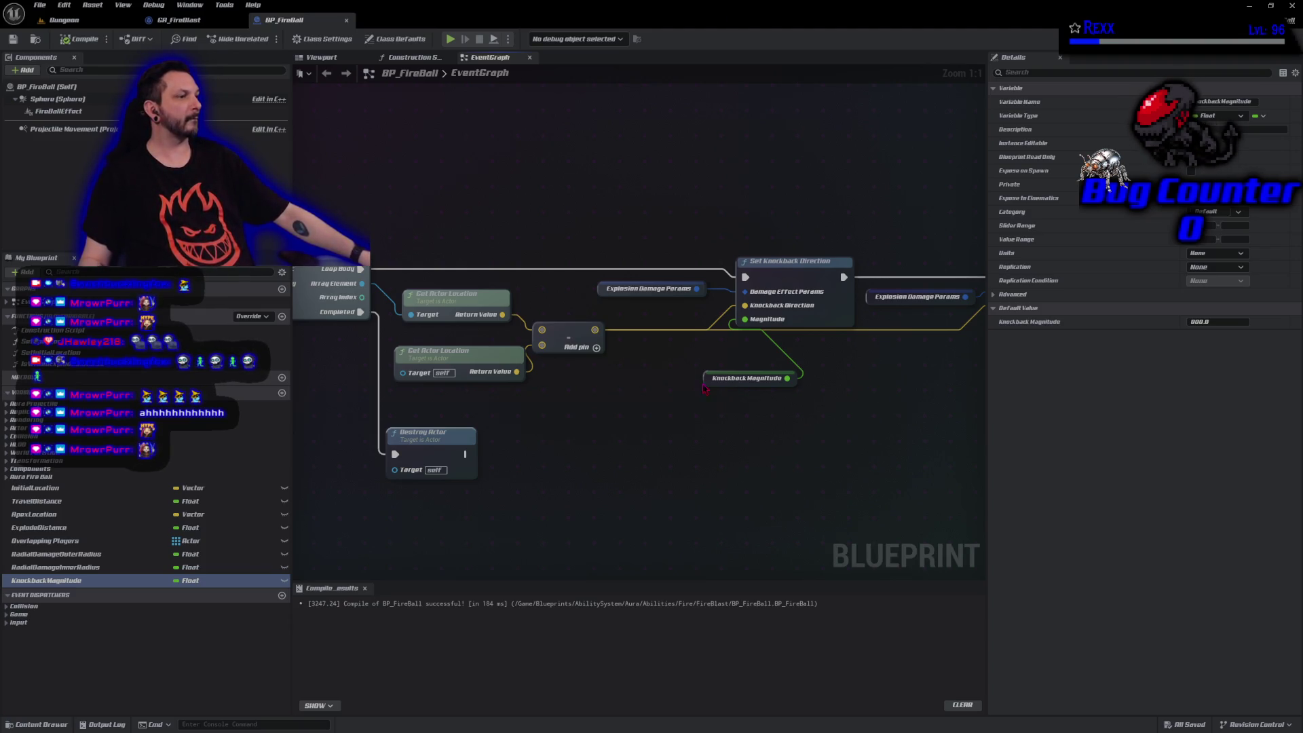
pyautogui.moveTo(706, 387)
pyautogui.mouseDown()
pyautogui.moveTo(629, 323)
pyautogui.moveTo(608, 322)
pyautogui.mouseUp()
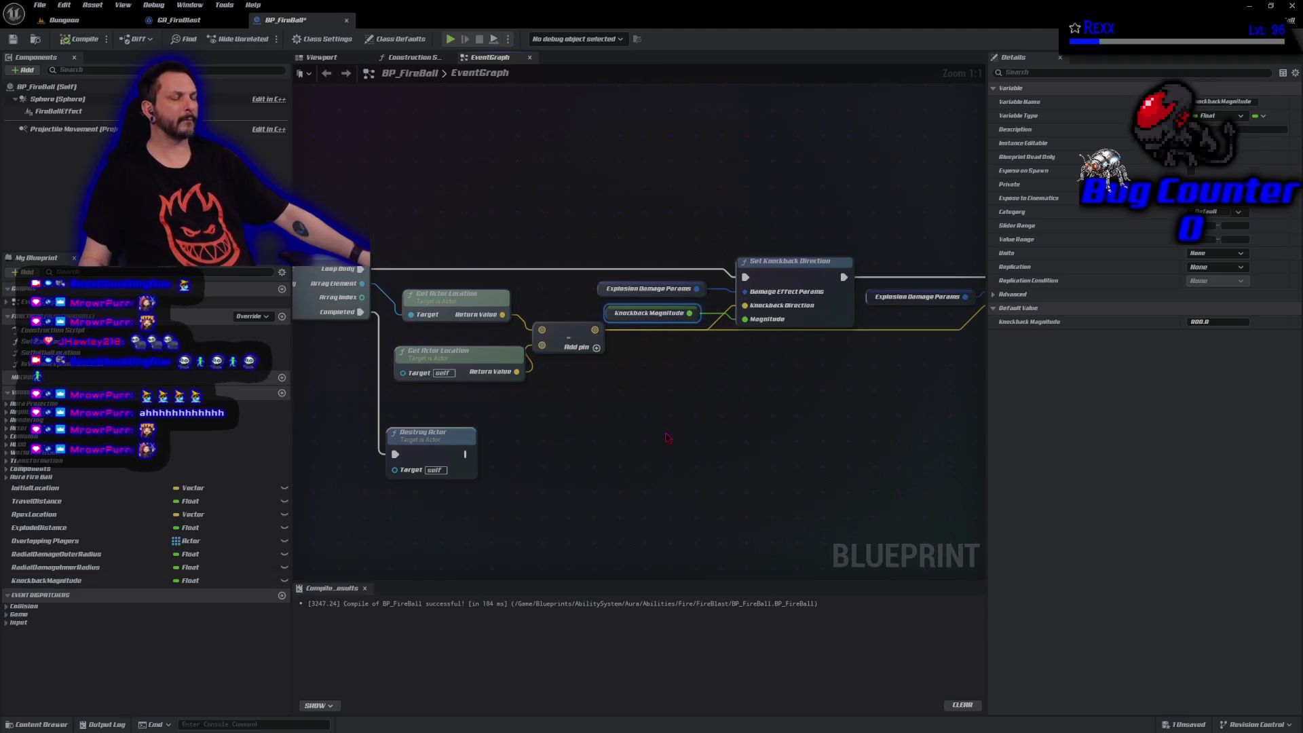
# Box-select the downstream damage effect nodes and shift them right to make room.
pyautogui.moveTo(668, 438)
pyautogui.mouseDown()
pyautogui.moveTo(721, 399)
pyautogui.moveTo(617, 416)
pyautogui.mouseUp()
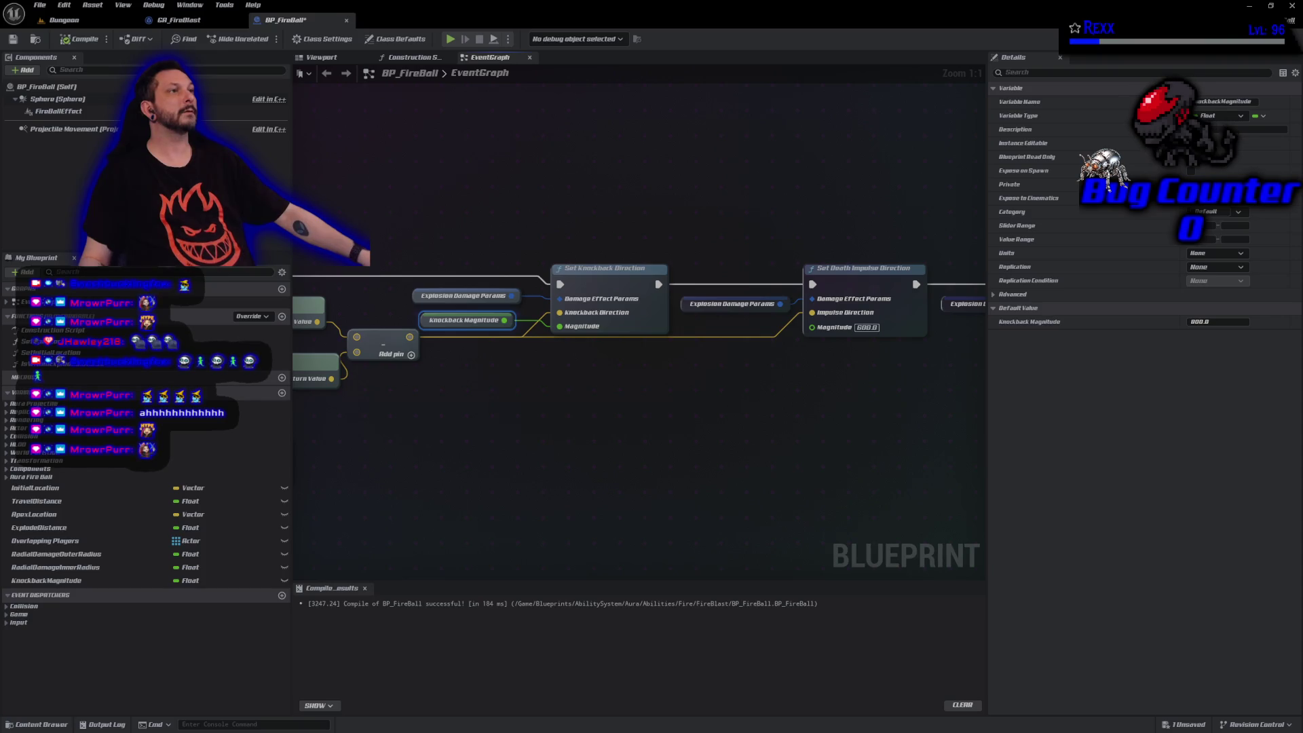
pyautogui.scroll(-3, 461, 407)
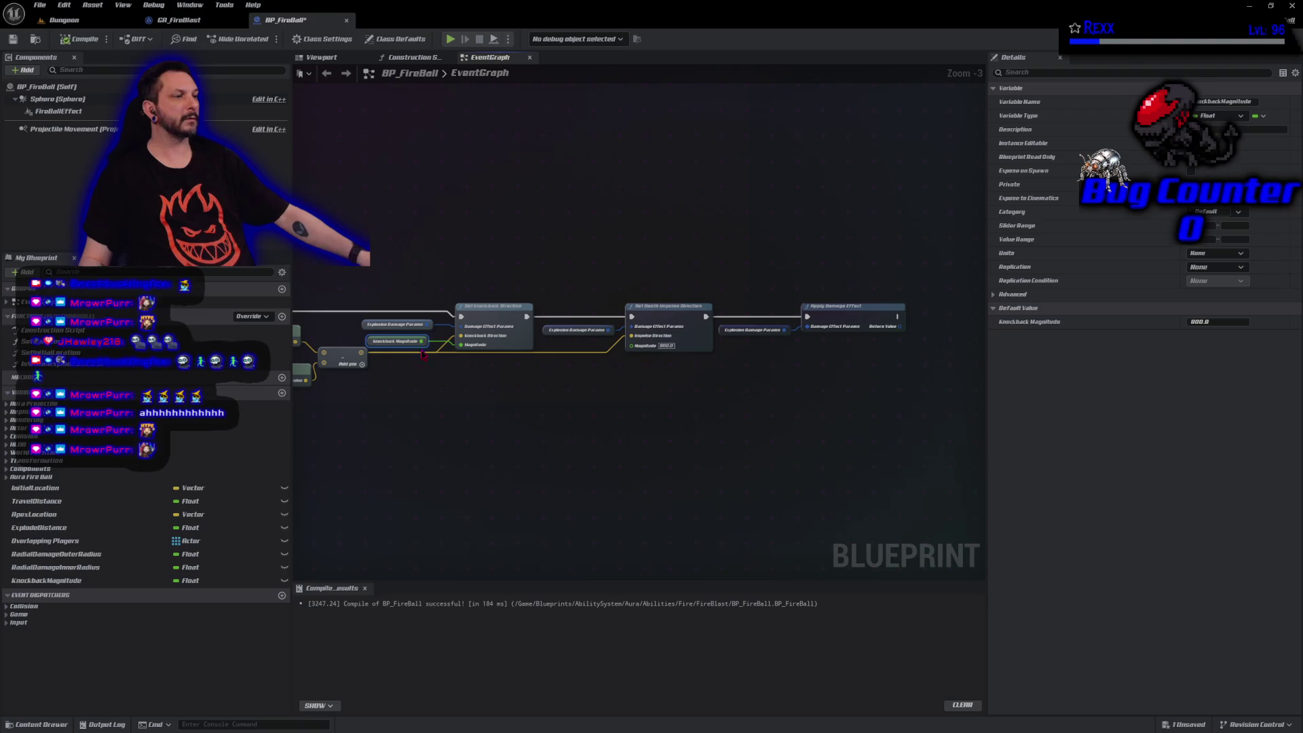
pyautogui.moveTo(404, 229)
pyautogui.mouseDown()
pyautogui.moveTo(621, 352)
pyautogui.moveTo(908, 392)
pyautogui.mouseUp()
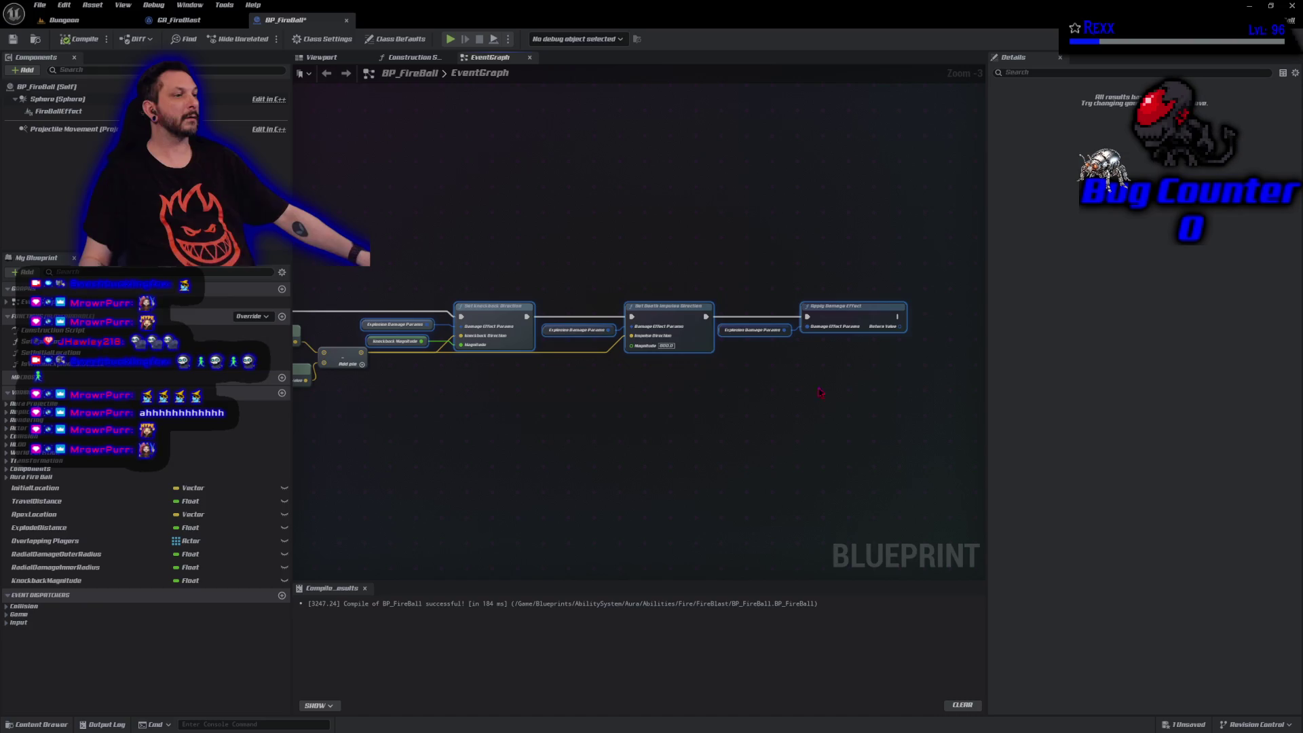
pyautogui.moveTo(521, 319); pyautogui.dragTo(698, 312)
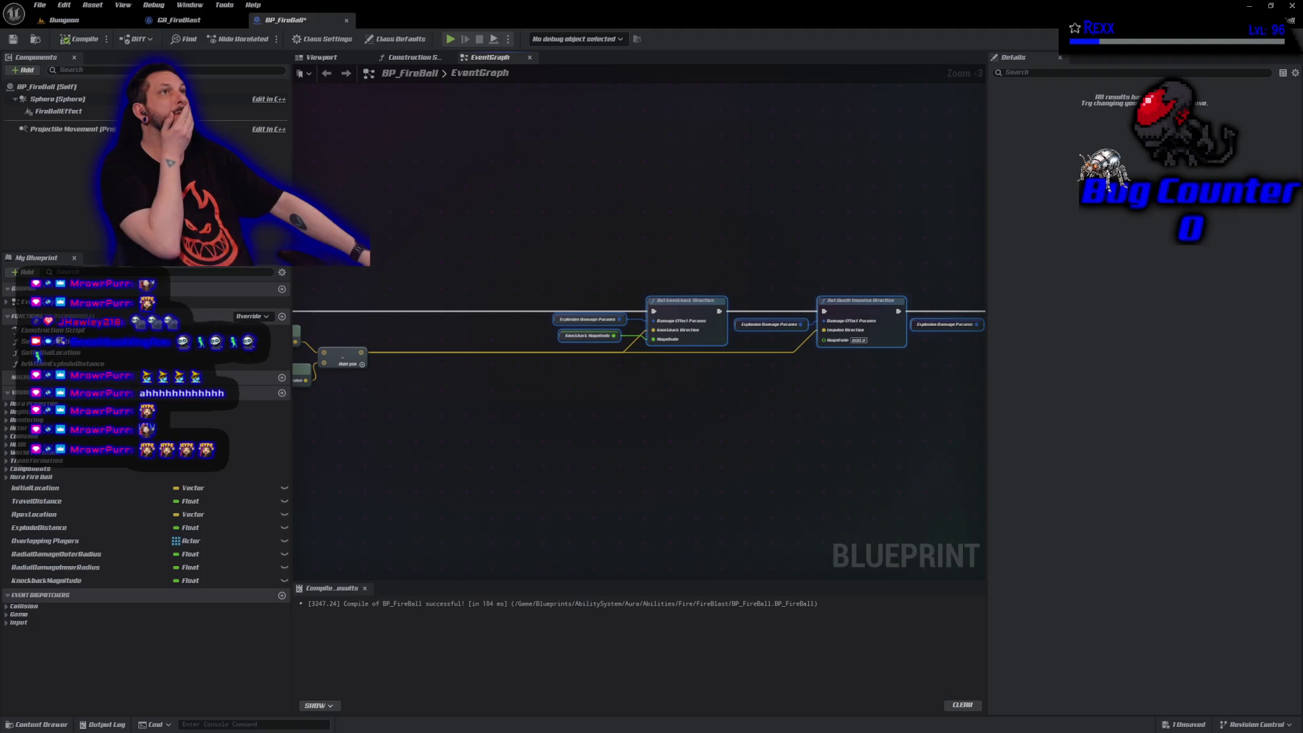
pyautogui.moveTo(361, 352); pyautogui.dragTo(378, 324)
# Store the Add node's result in a new KnockbackDirection vector variable and save.
pyautogui.click(410, 374)
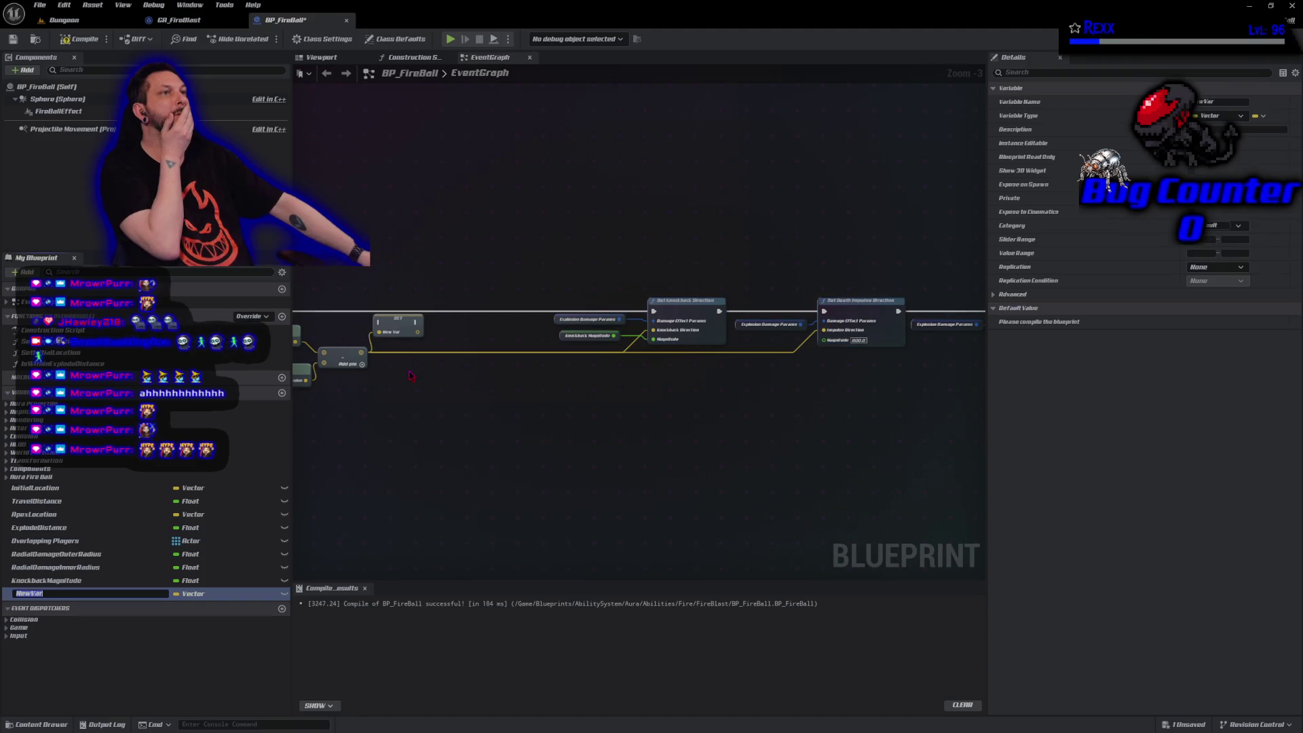
pyautogui.write('K')
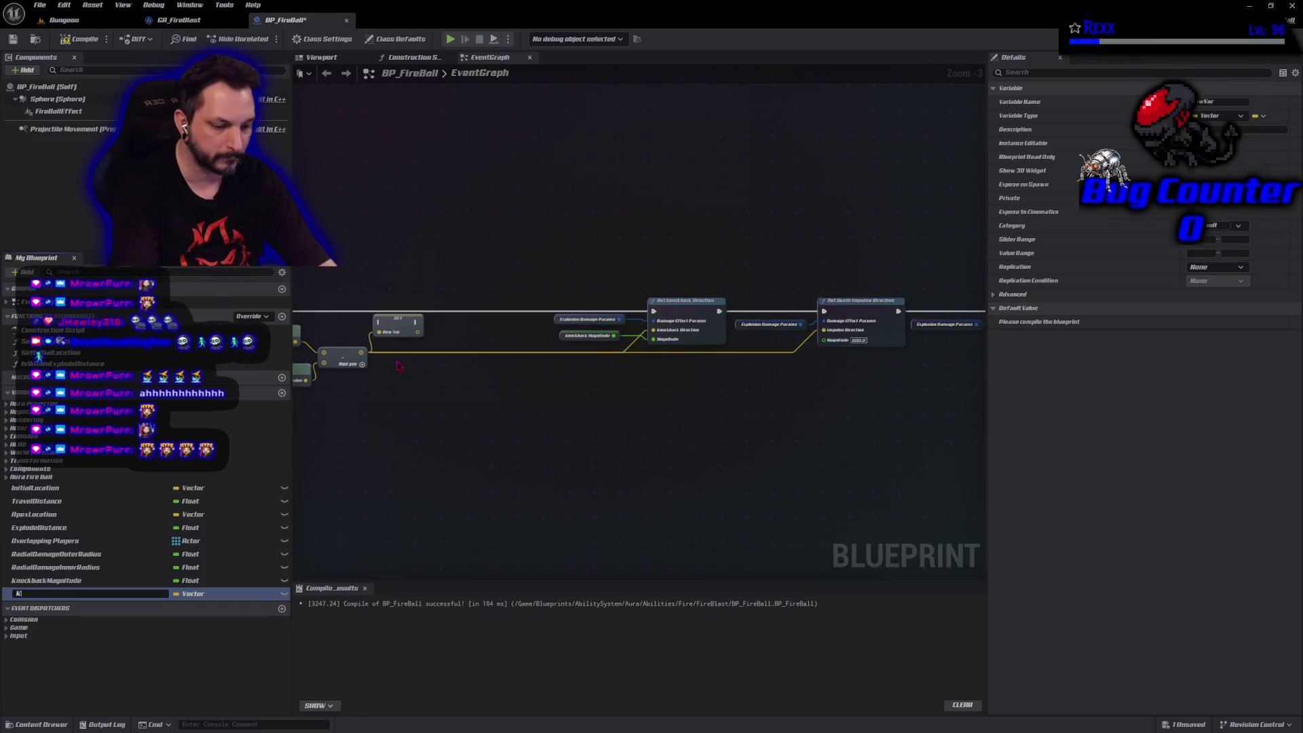
pyautogui.write('nockbackDirection')
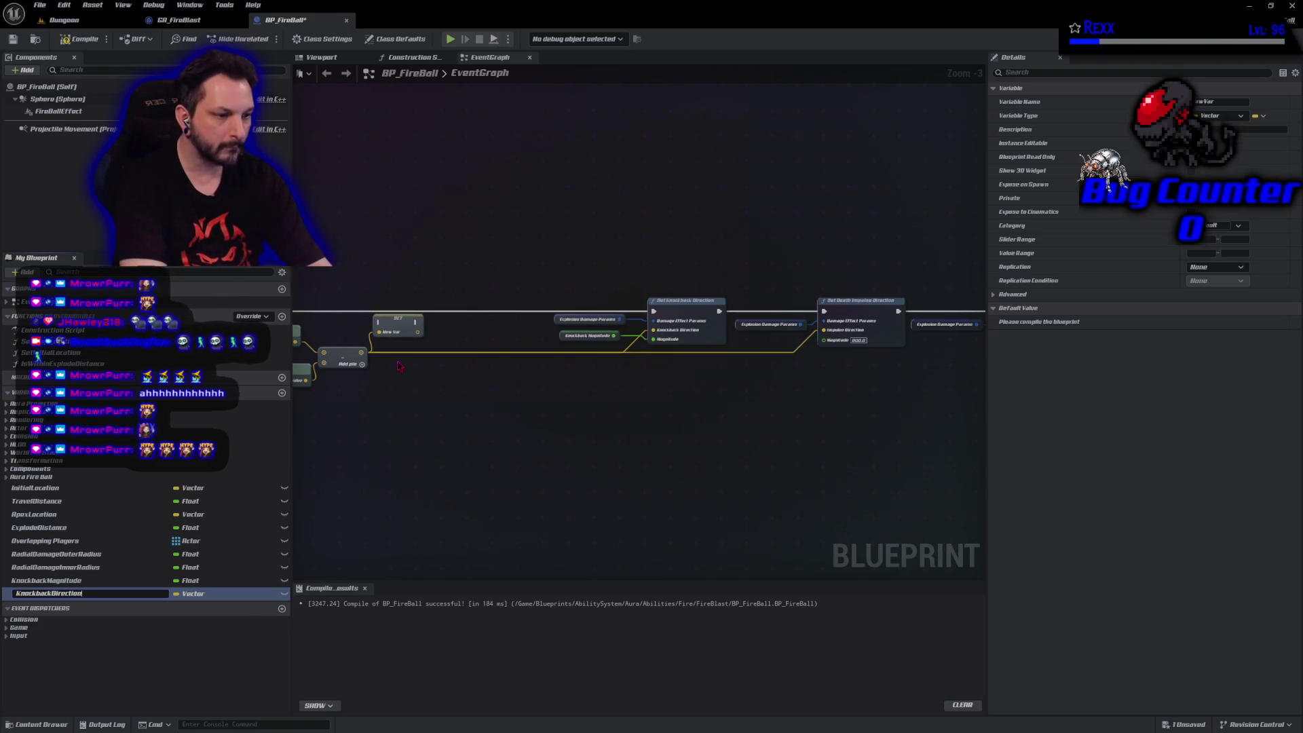
pyautogui.press('Return')
pyautogui.hotkey('ctrl', 's')
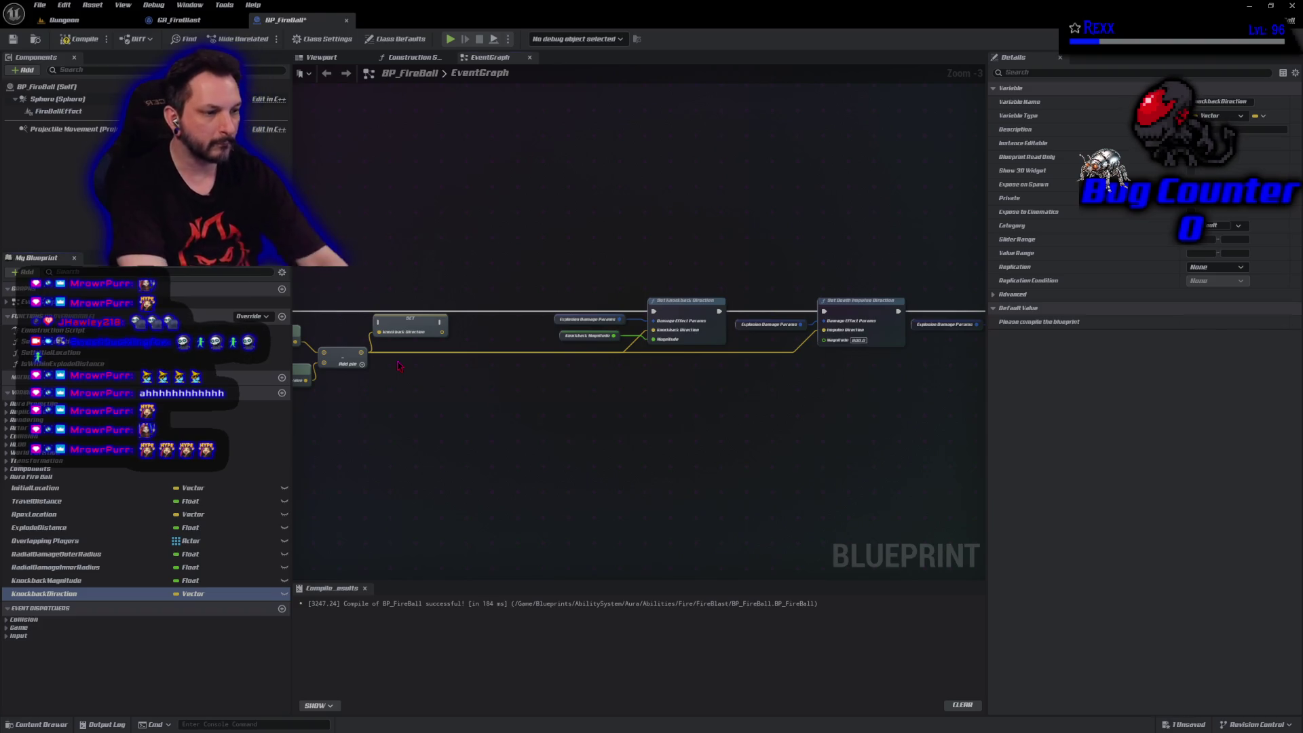
# Reposition the SET KnockbackDirection node, disconnect it from Set Knockback Direction, and save.
pyautogui.moveTo(399, 366)
pyautogui.mouseDown()
pyautogui.moveTo(440, 422)
pyautogui.moveTo(502, 404)
pyautogui.mouseUp()
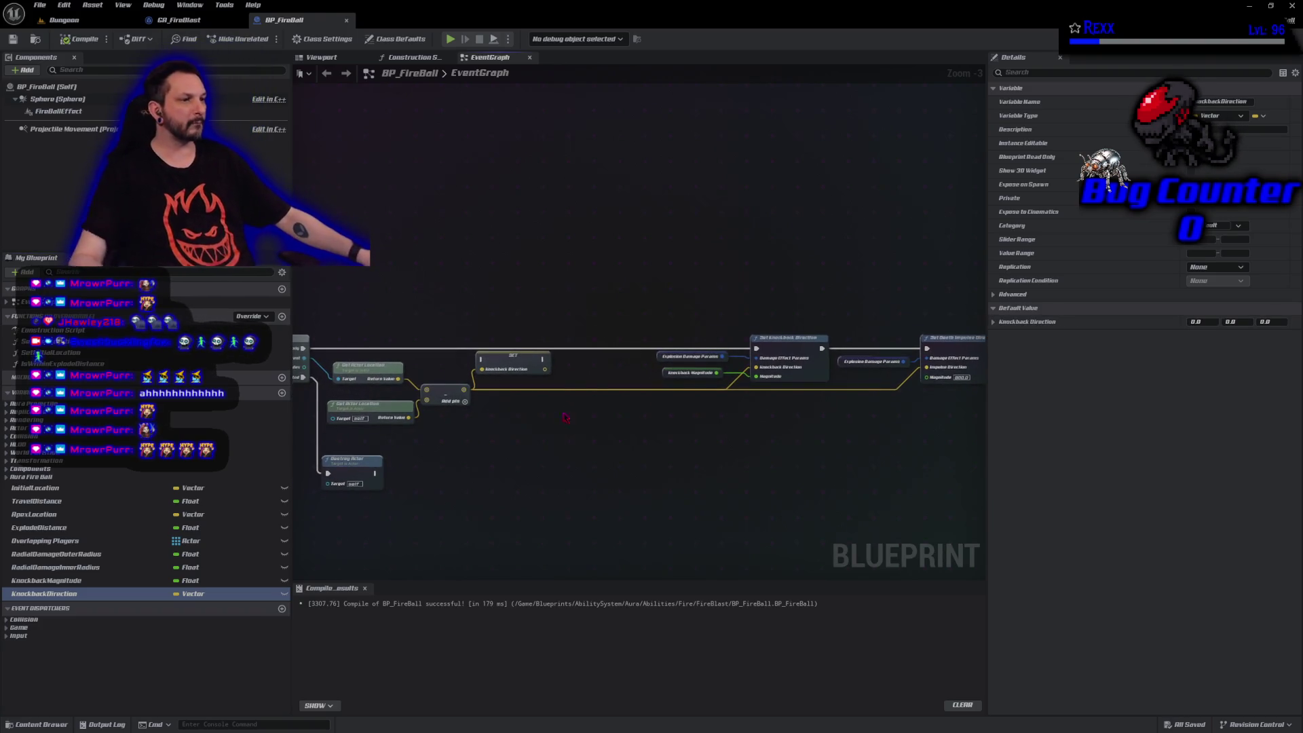
pyautogui.moveTo(514, 360); pyautogui.dragTo(535, 347)
pyautogui.moveTo(750, 343)
pyautogui.mouseDown()
pyautogui.moveTo(519, 358)
pyautogui.moveTo(763, 353)
pyautogui.moveTo(753, 349)
pyautogui.mouseUp()
pyautogui.hotkey('ctrl', 's')
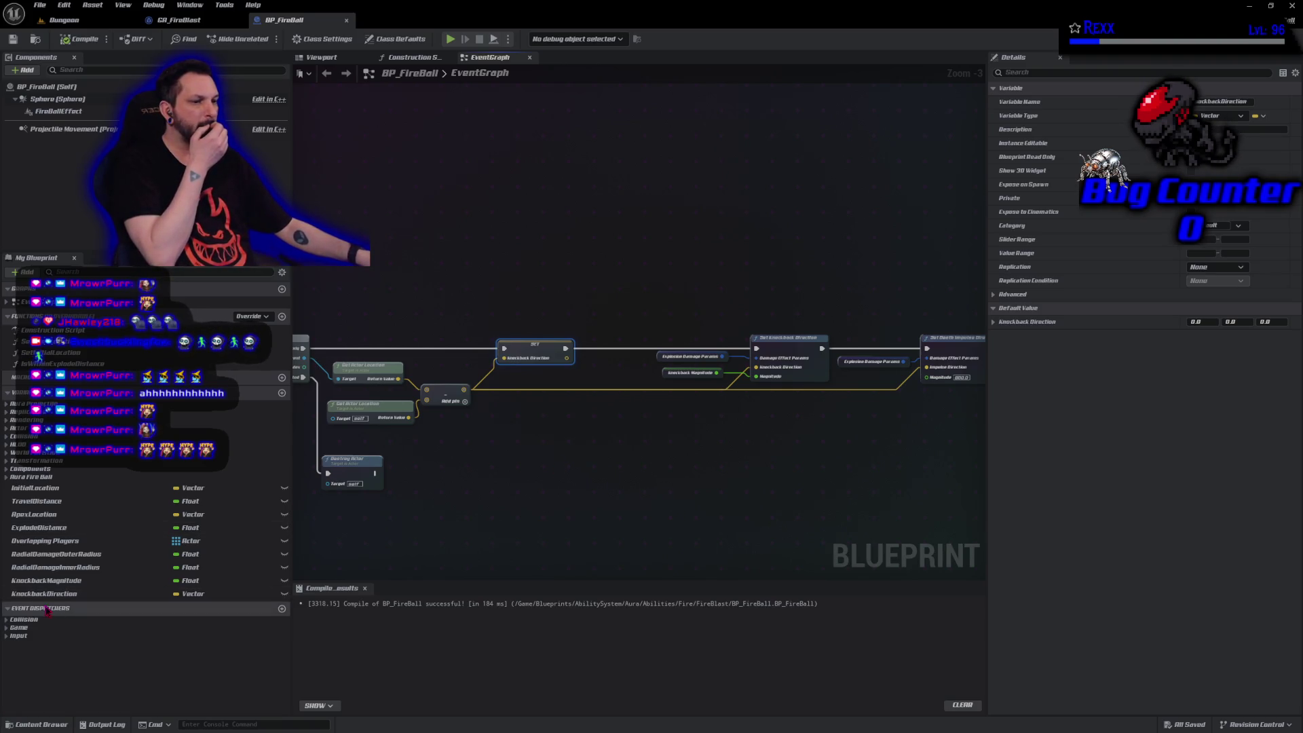
# Place KnockbackDirection getters into the Knockback Direction and death Impulse Direction inputs.
pyautogui.moveTo(44, 595)
pyautogui.mouseDown()
pyautogui.moveTo(473, 544)
pyautogui.moveTo(757, 381)
pyautogui.moveTo(756, 367)
pyautogui.mouseUp()
pyautogui.moveTo(666, 375)
pyautogui.mouseDown()
pyautogui.moveTo(666, 390)
pyautogui.moveTo(675, 369)
pyautogui.moveTo(663, 372)
pyautogui.mouseUp()
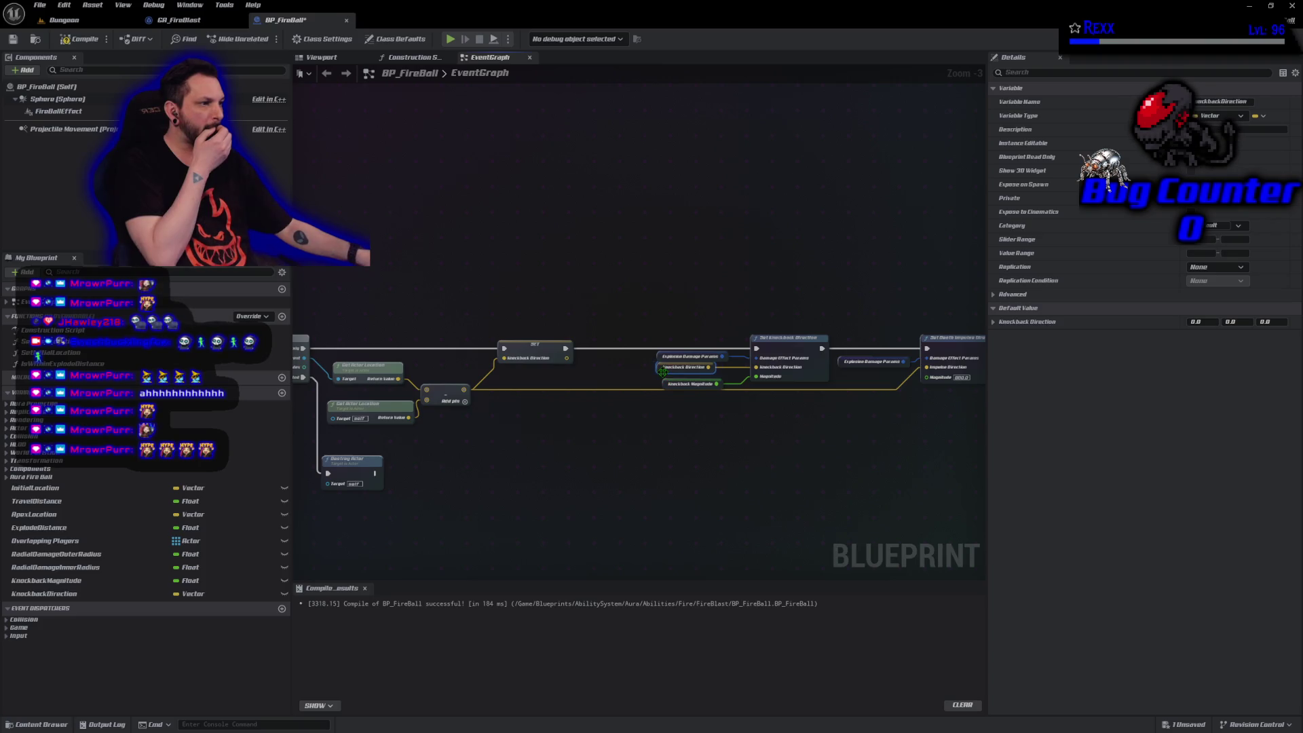
pyautogui.moveTo(42, 593)
pyautogui.mouseDown()
pyautogui.moveTo(762, 475)
pyautogui.moveTo(925, 366)
pyautogui.moveTo(859, 373)
pyautogui.mouseUp()
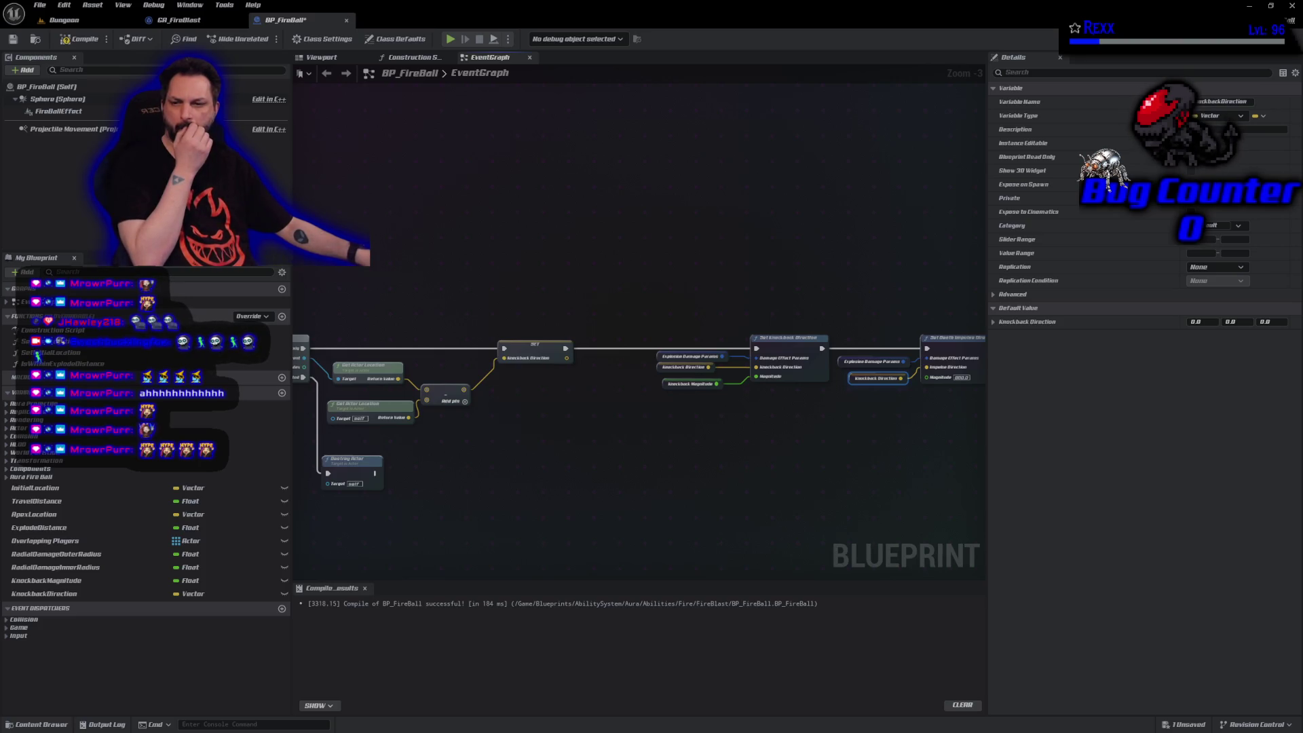
pyautogui.click(574, 473)
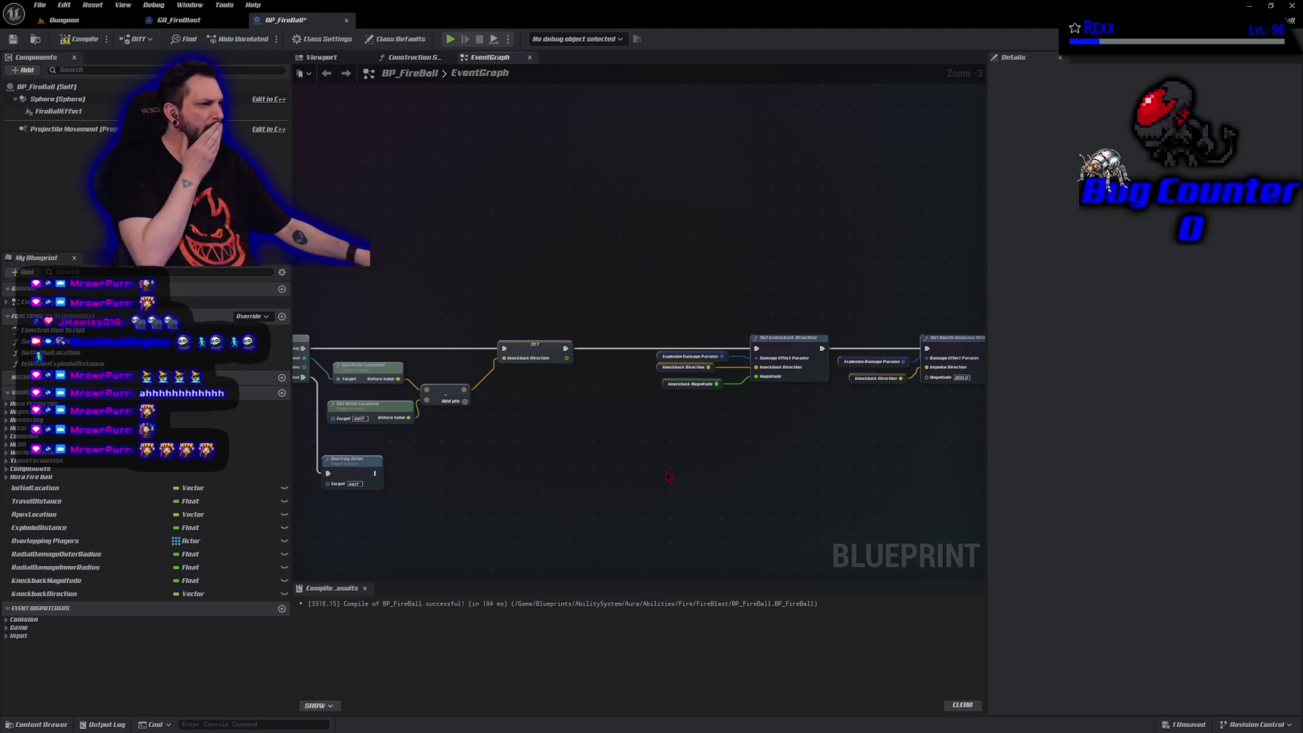
pyautogui.moveTo(744, 460)
pyautogui.mouseDown()
pyautogui.moveTo(588, 457)
pyautogui.moveTo(471, 427)
pyautogui.mouseUp()
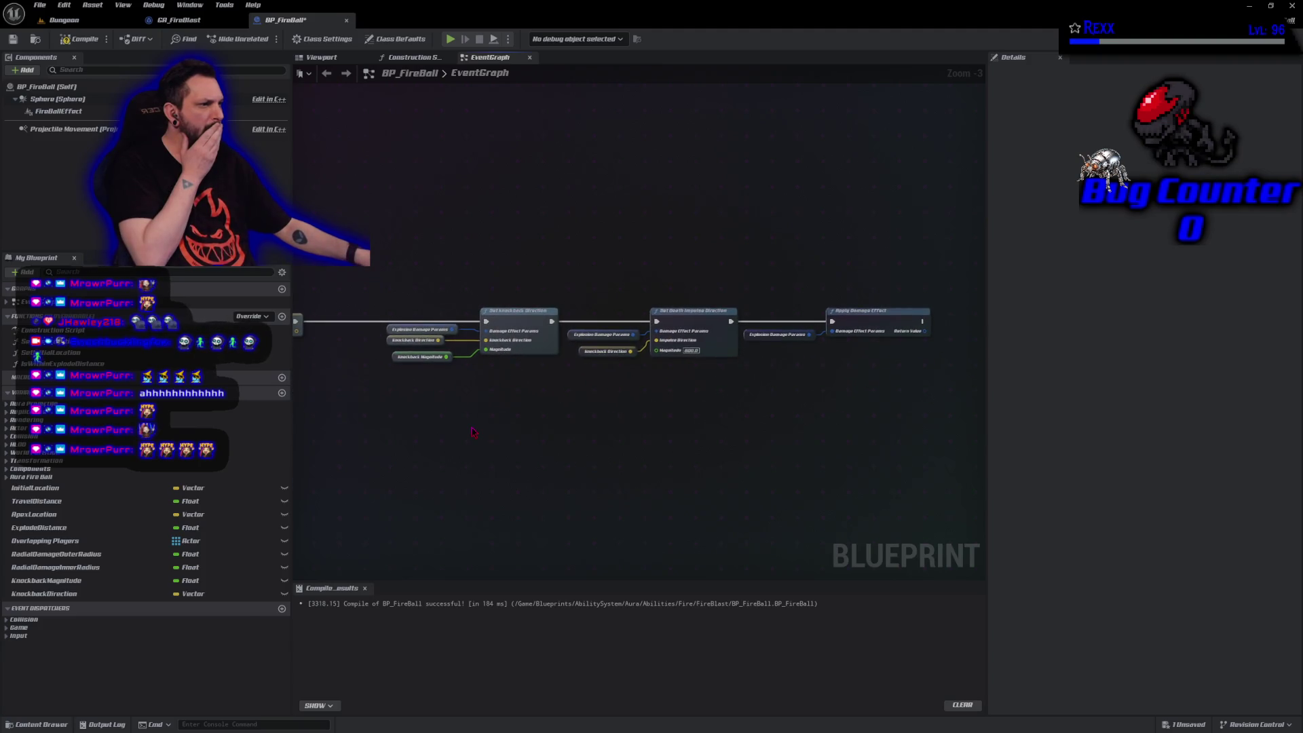
# Compile and save BP_FireBall, then drag a wire from the death impulse Magnitude pin.
pyautogui.click(81, 41)
pyautogui.click(40, 4)
pyautogui.moveTo(62, 54)
pyautogui.press('Escape')
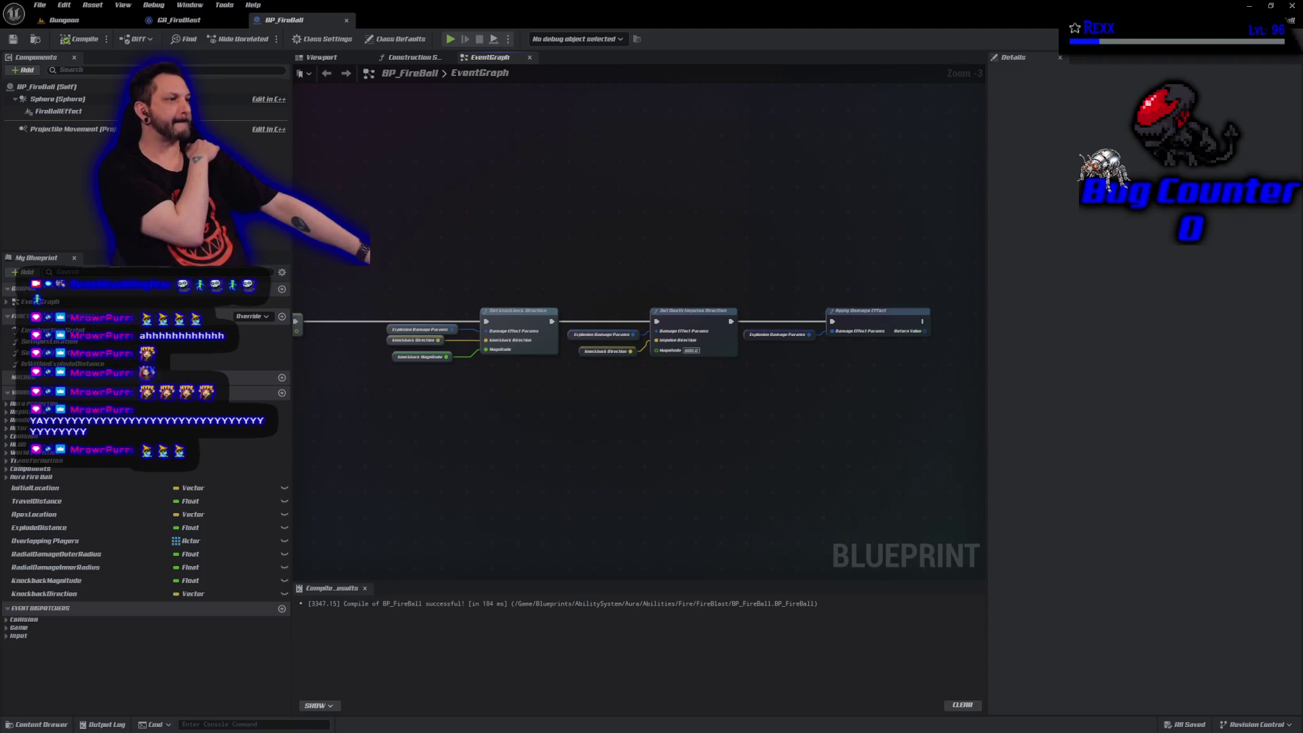
pyautogui.moveTo(441, 407); pyautogui.dragTo(569, 416)
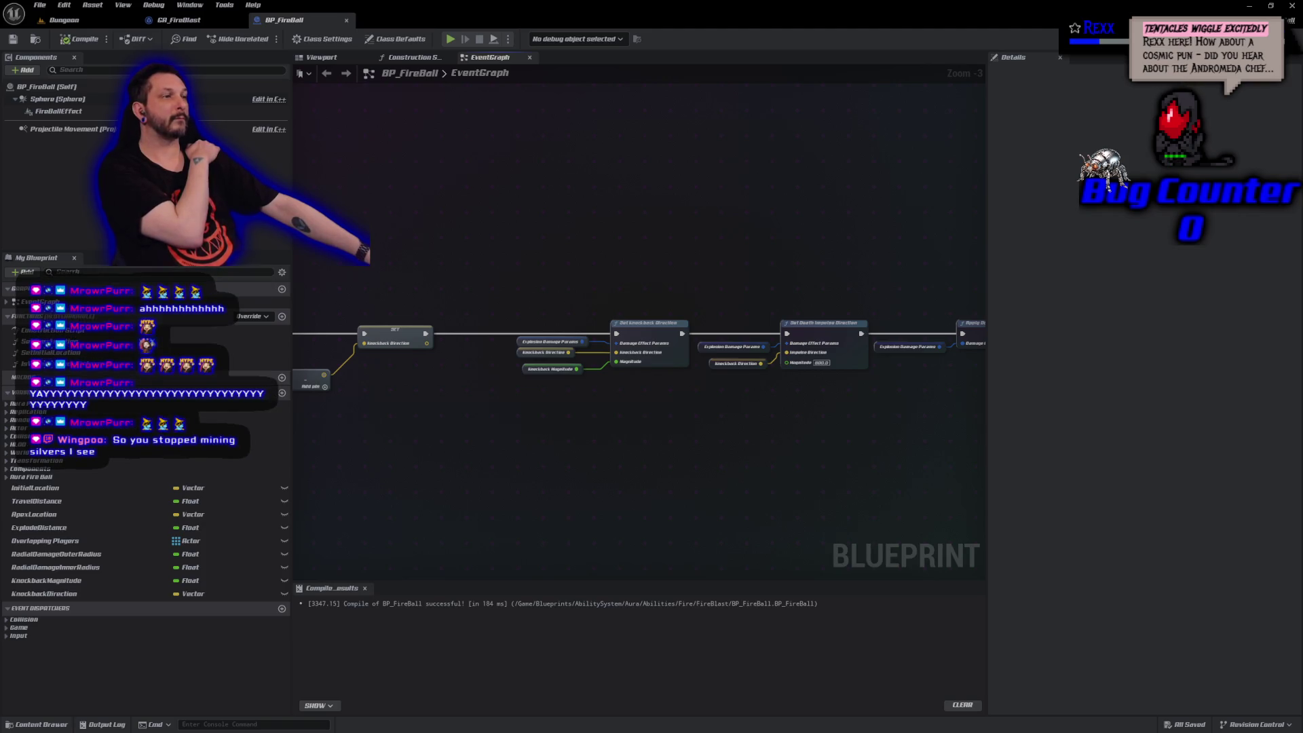
pyautogui.moveTo(787, 363); pyautogui.dragTo(764, 383)
# Promote the death impulse Magnitude to DeathImpulseMagnitude (default 600.0), wire it, compile and save.
pyautogui.click(805, 428)
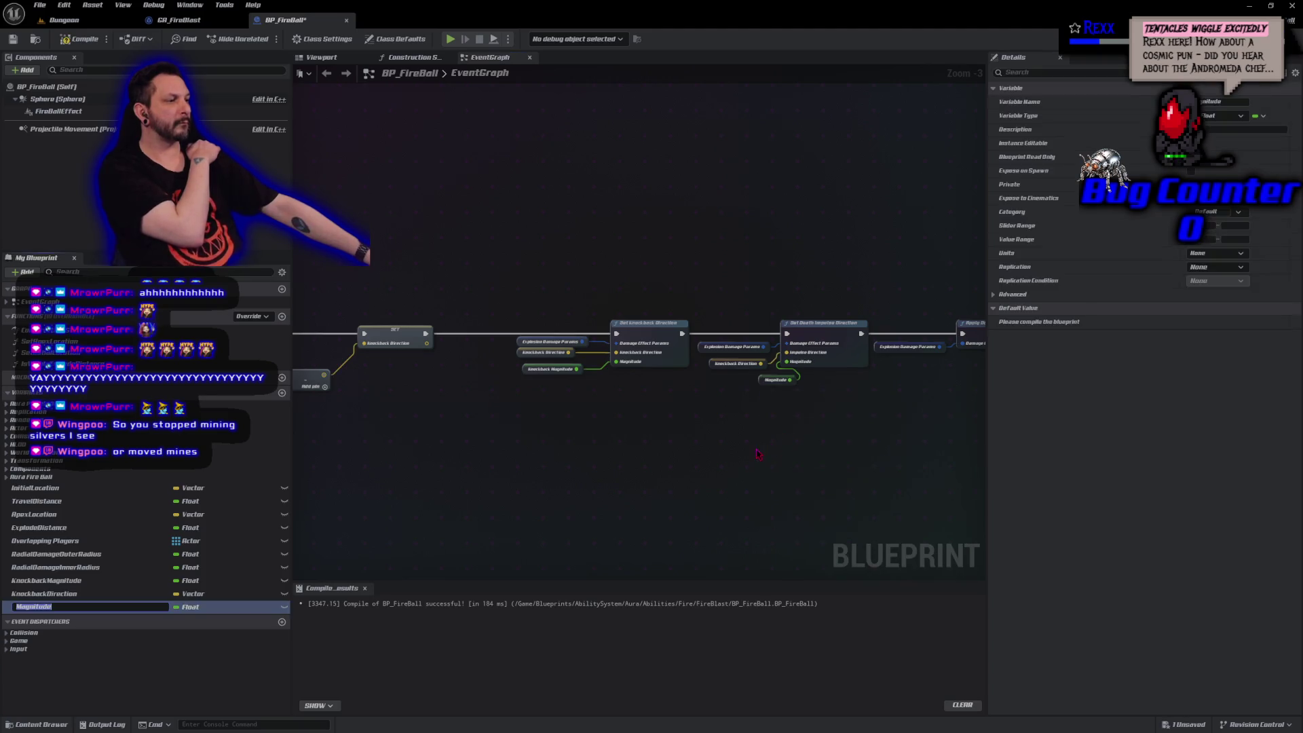
pyautogui.write('DeathMagnitude')
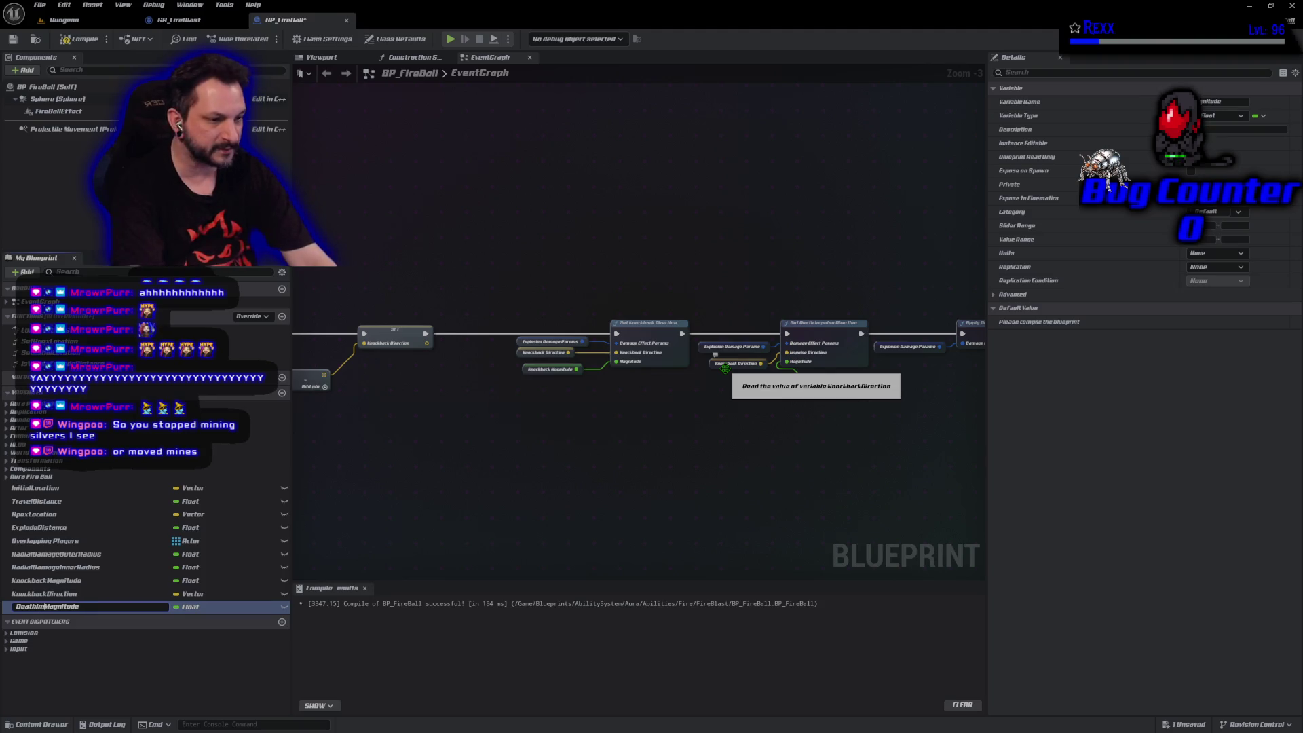
pyautogui.write('pulse')
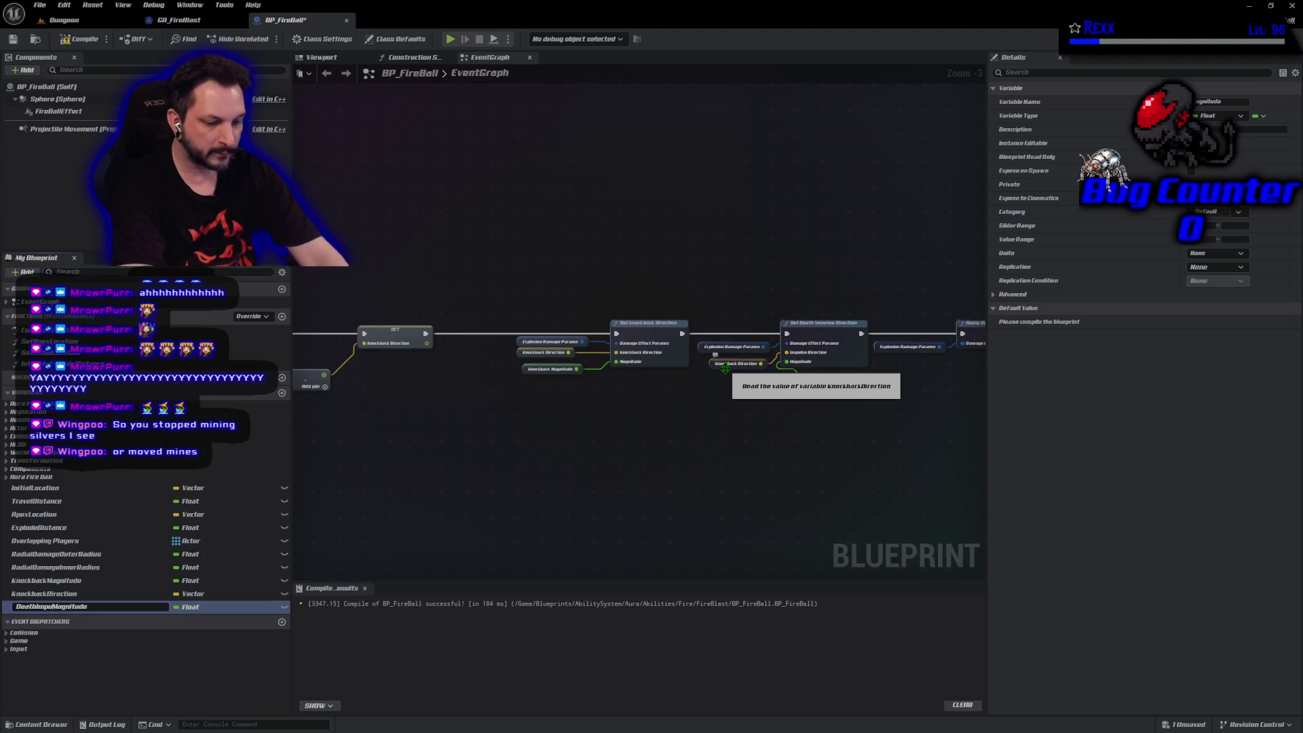
pyautogui.moveTo(725, 367); pyautogui.dragTo(725, 373)
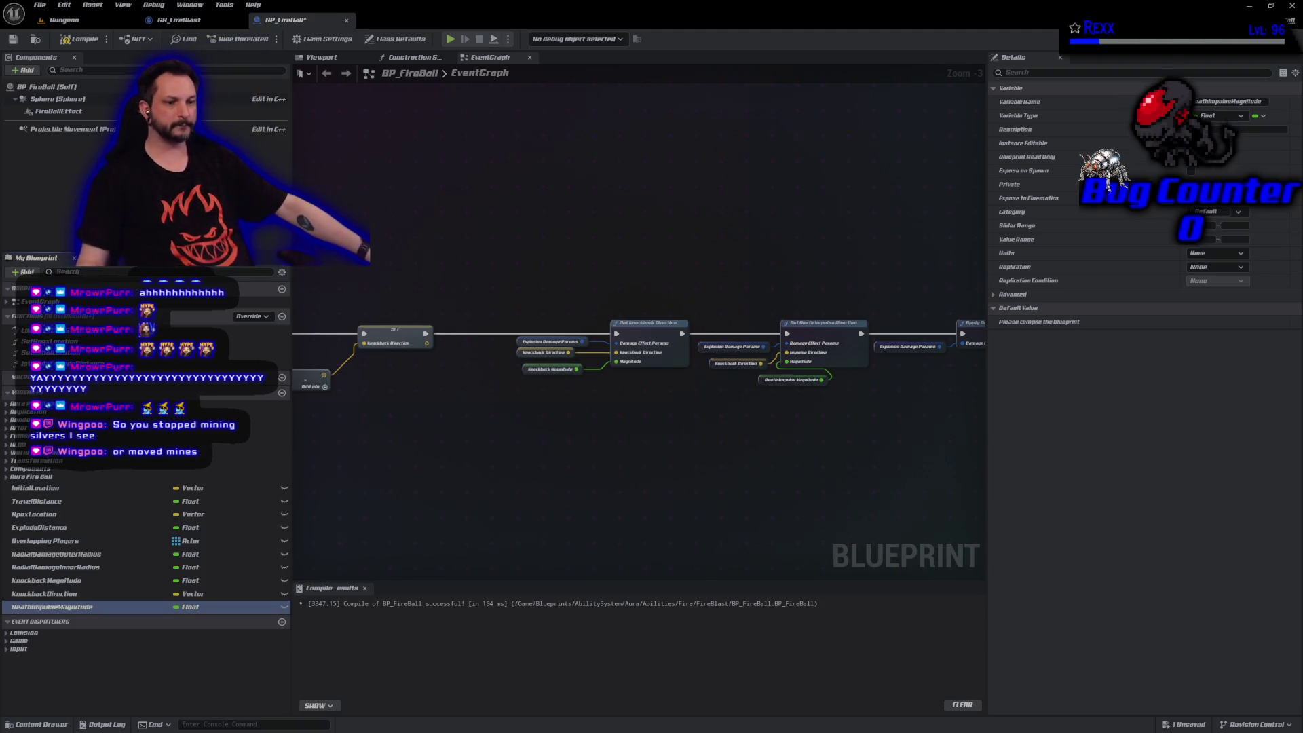
pyautogui.click(73, 37)
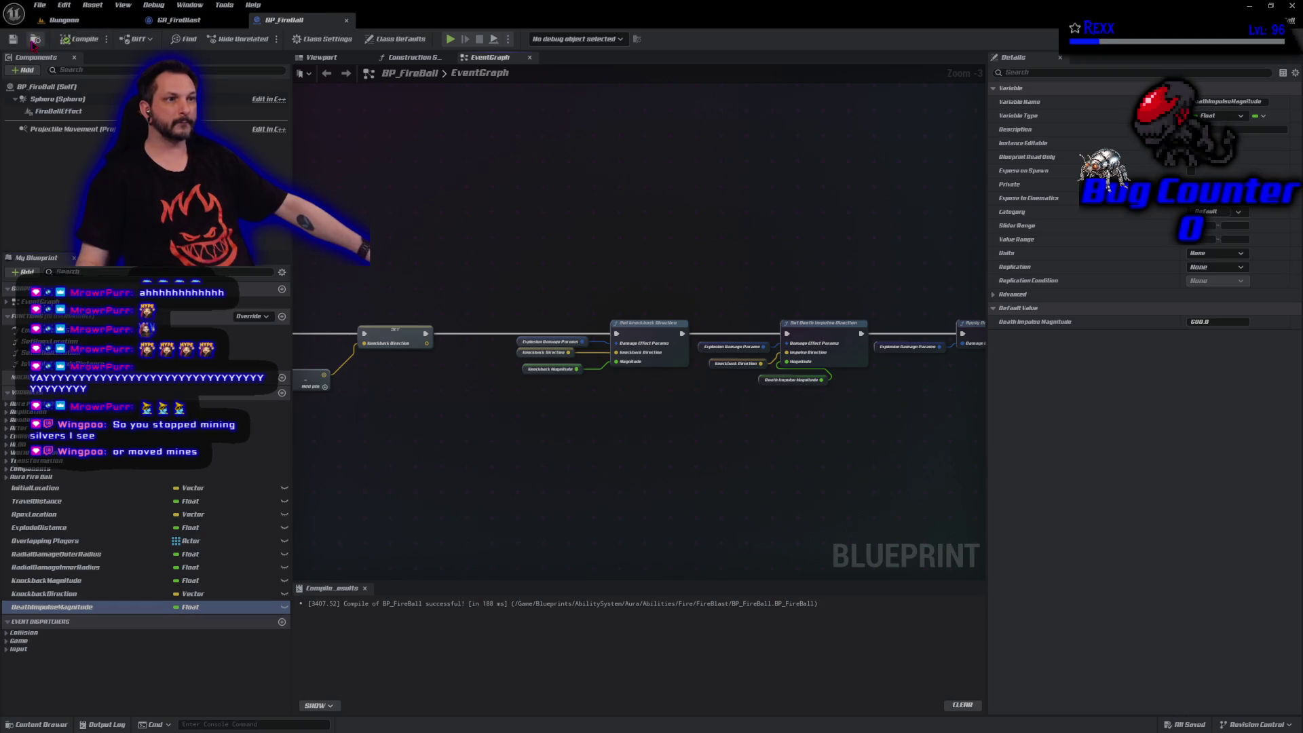
pyautogui.click(13, 39)
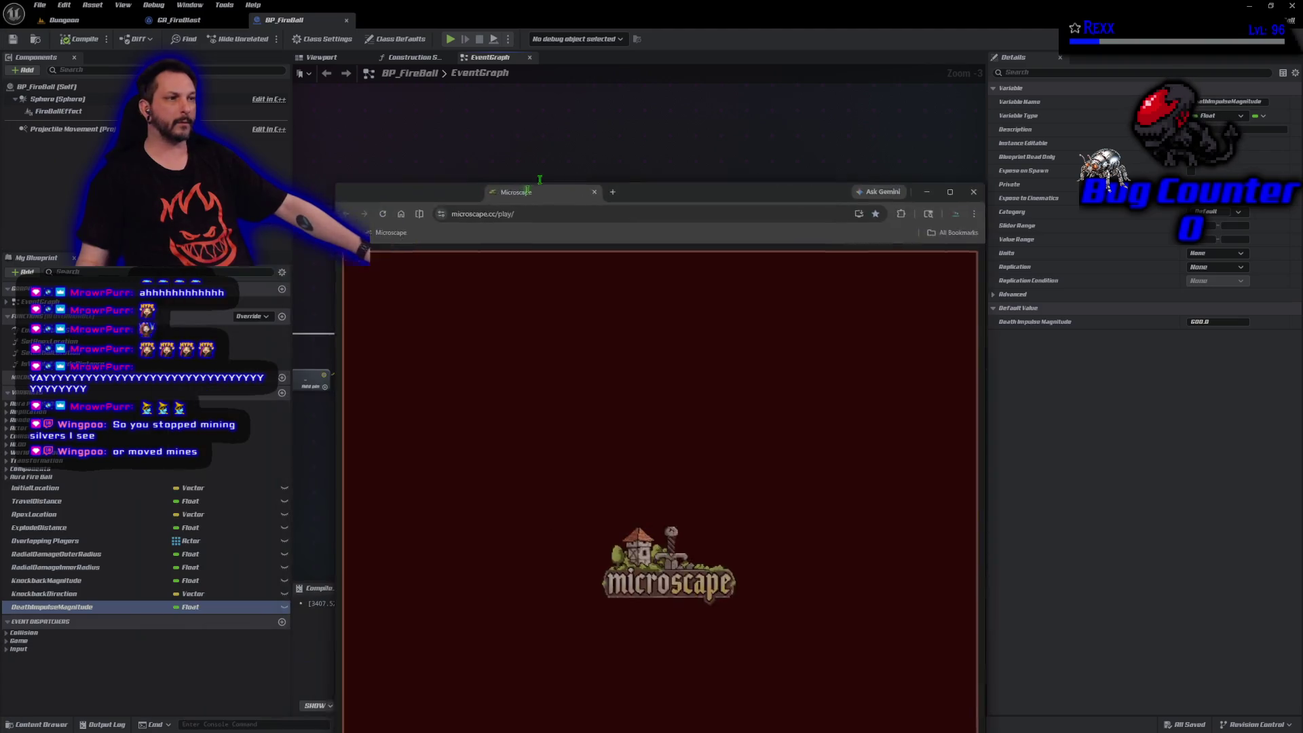
# Maximize the Microscape window and browse the Cooking, Combat and Mining pages.
pyautogui.moveTo(550, 209); pyautogui.dragTo(618, 136)
pyautogui.doubleClick(619, 136)
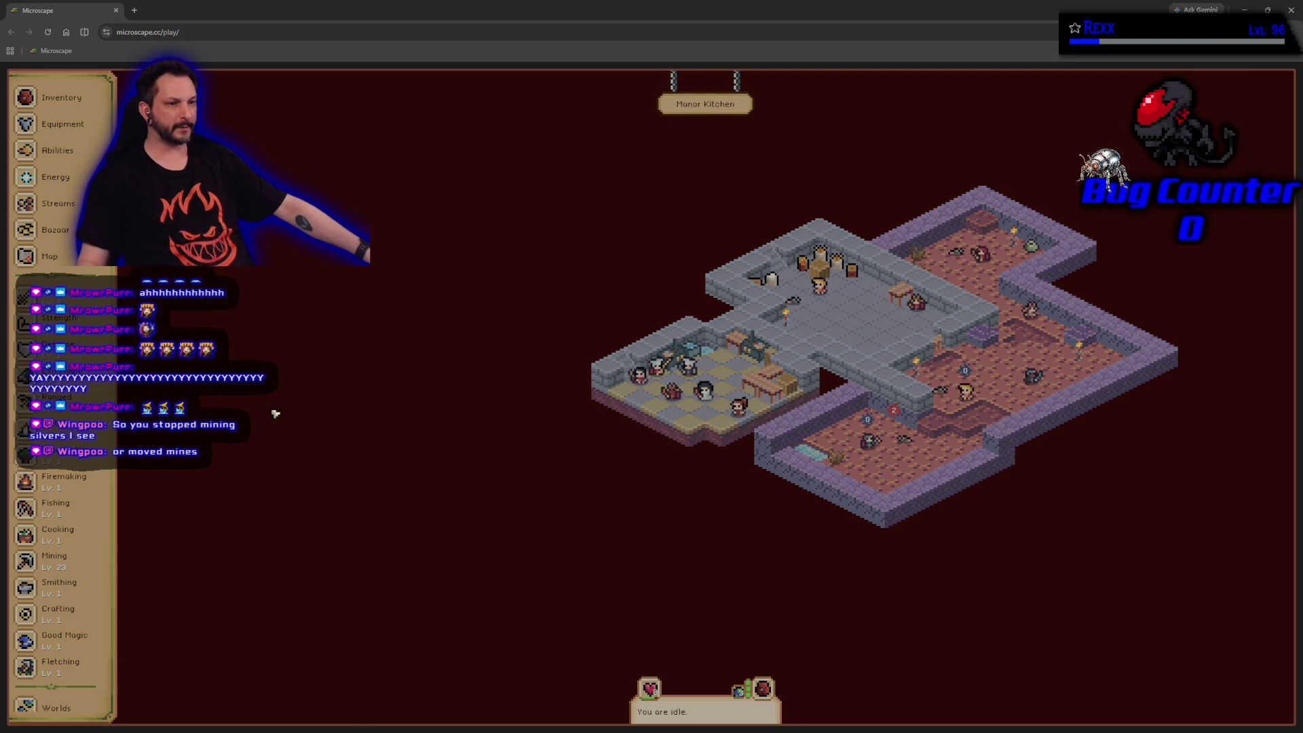
pyautogui.click(65, 534)
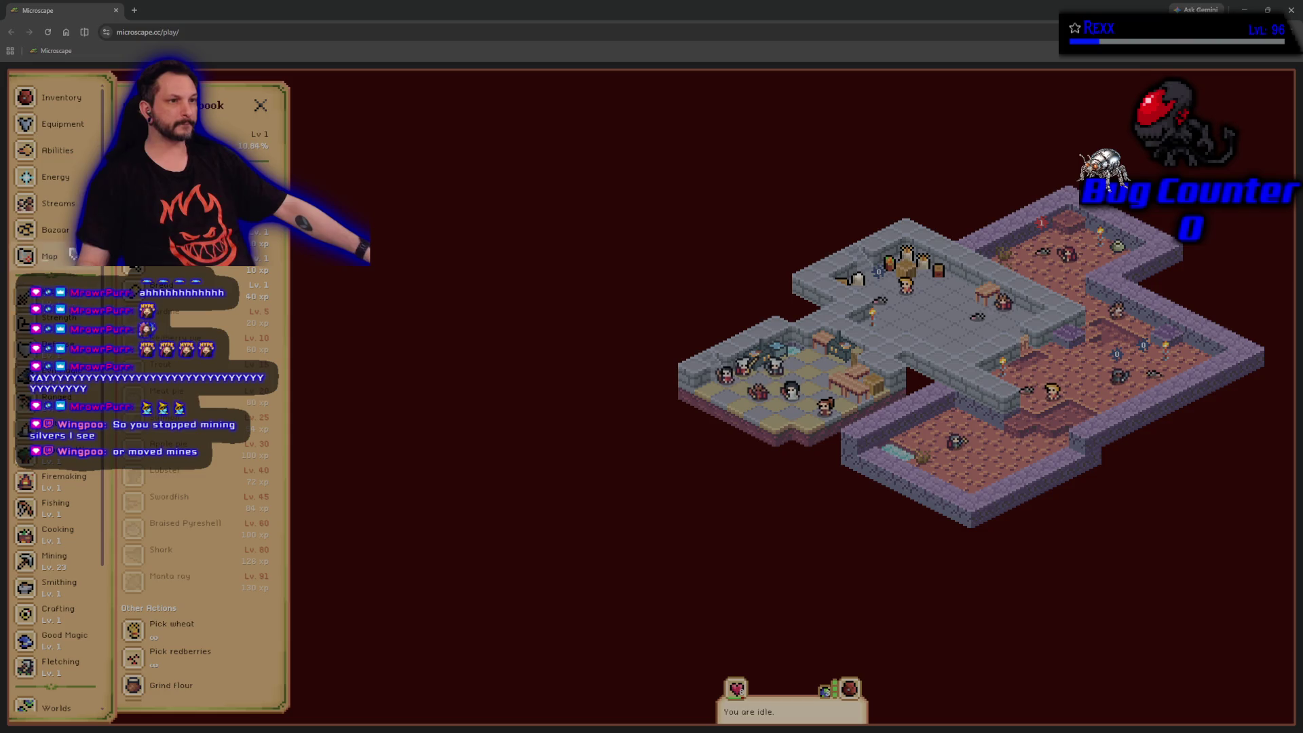
pyautogui.click(57, 533)
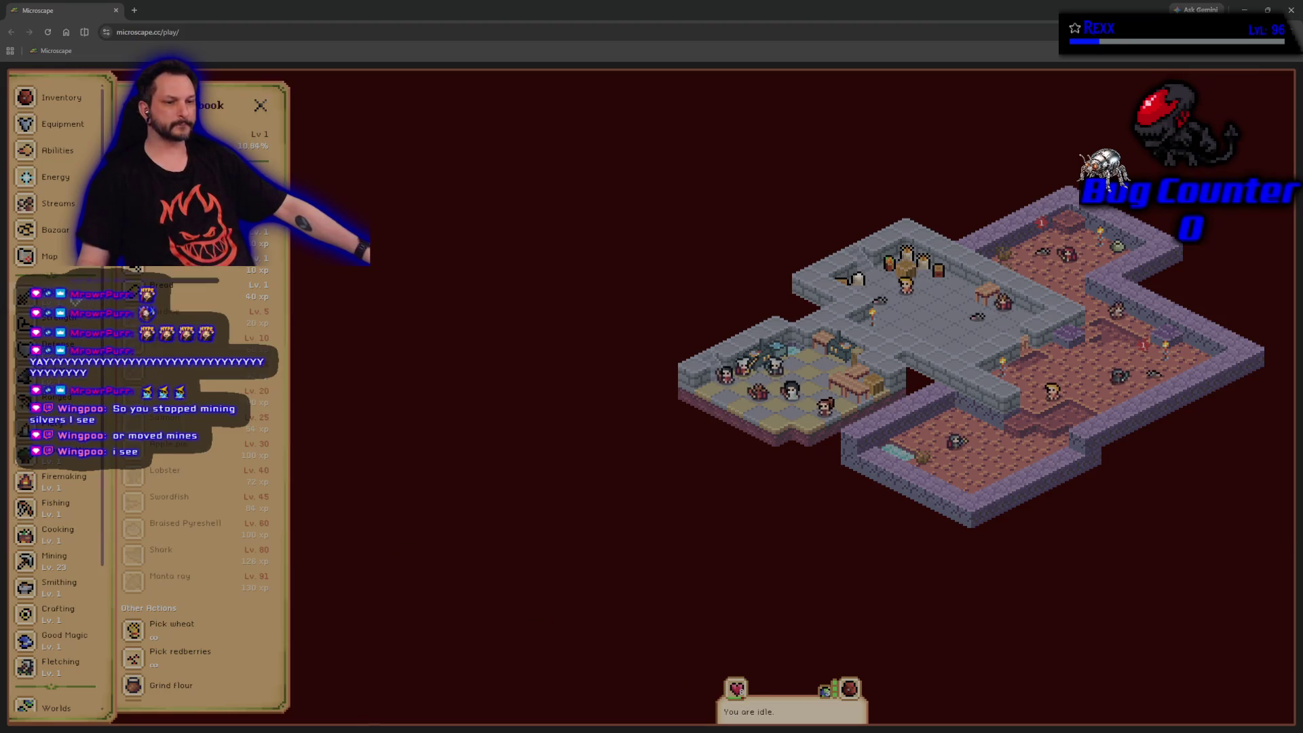
pyautogui.click(50, 299)
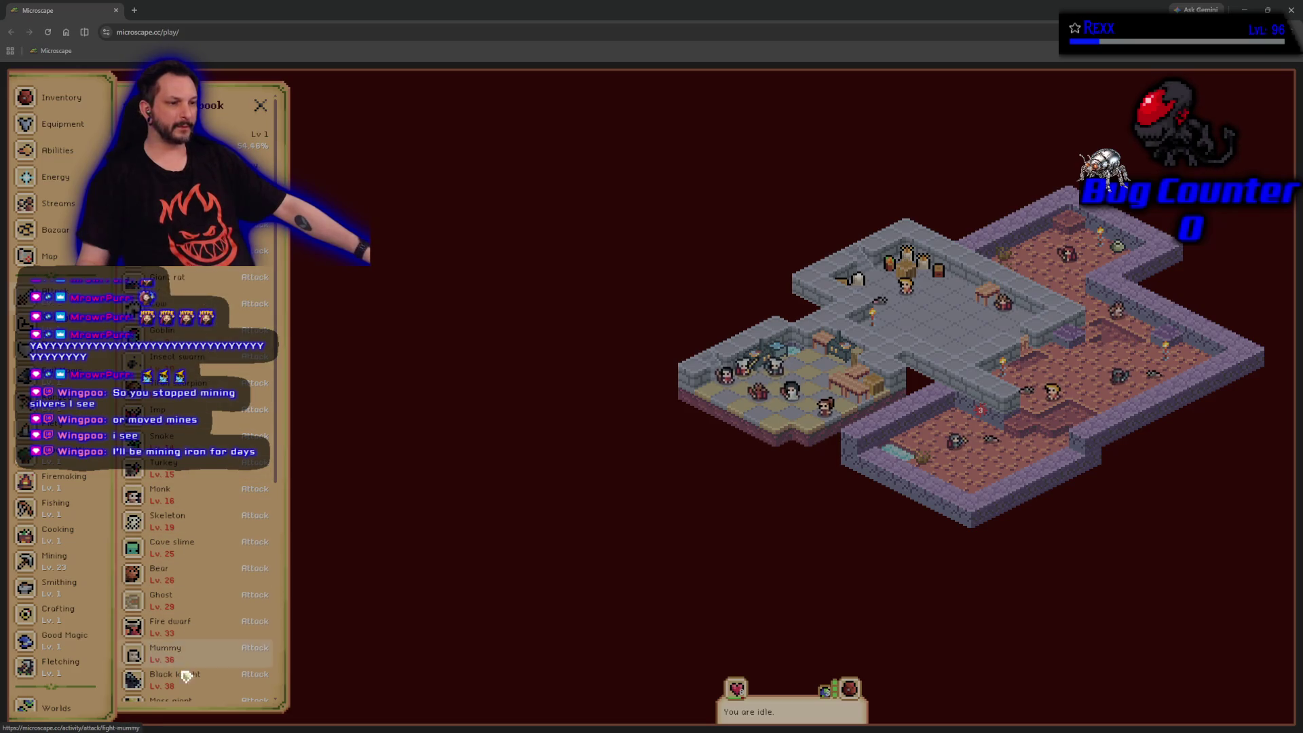
pyautogui.click(62, 568)
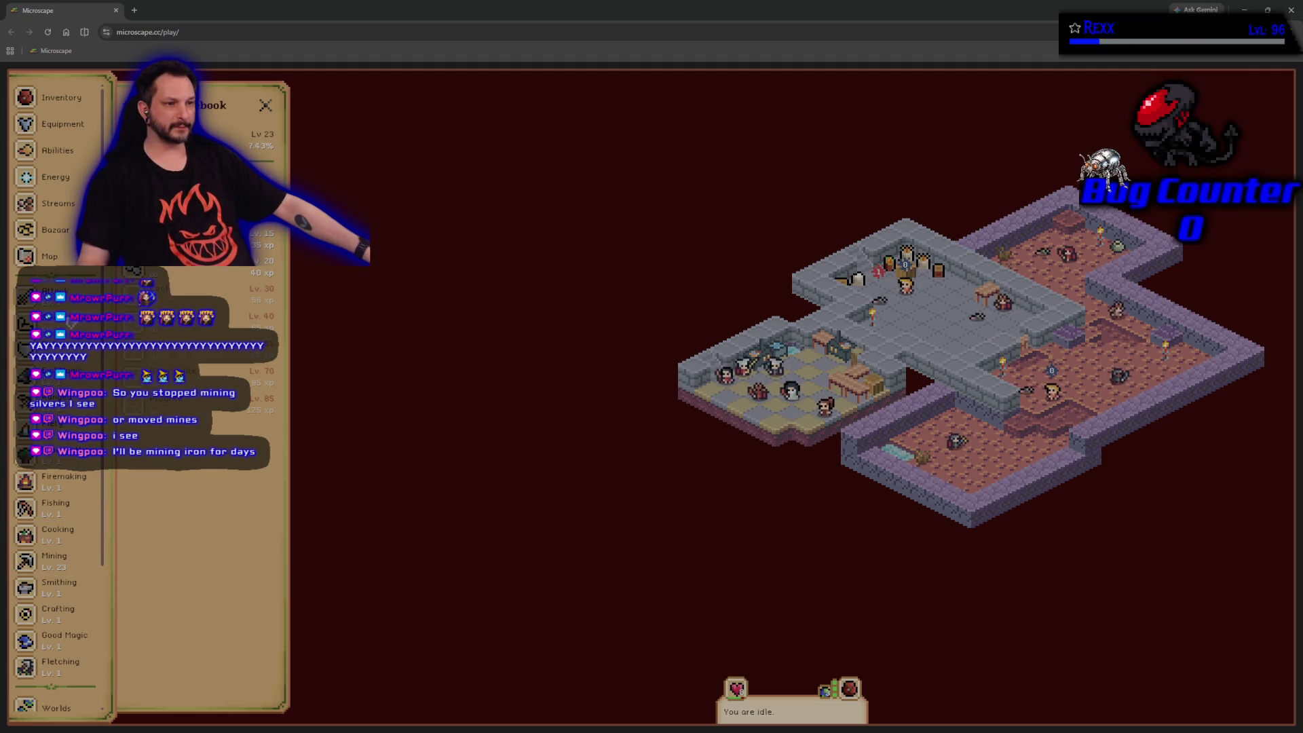
pyautogui.scroll(-1, 72, 578)
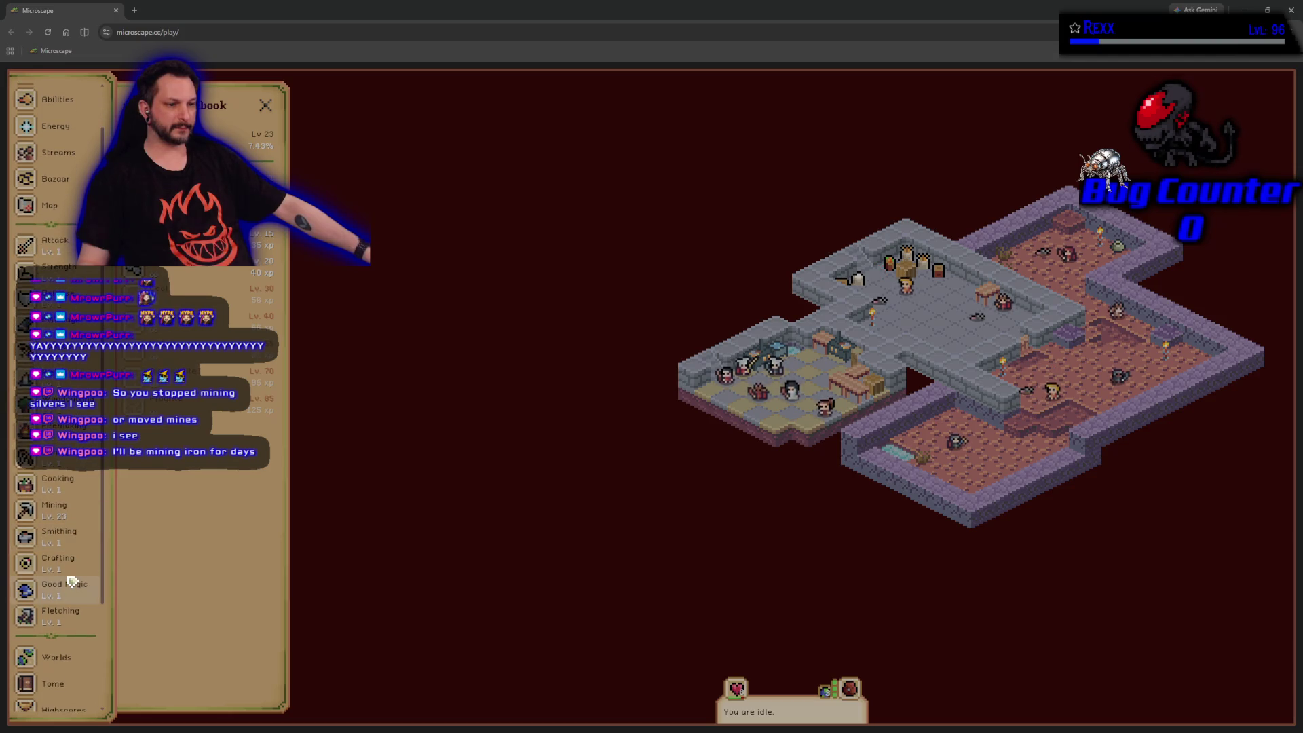
pyautogui.scroll(1, 71, 582)
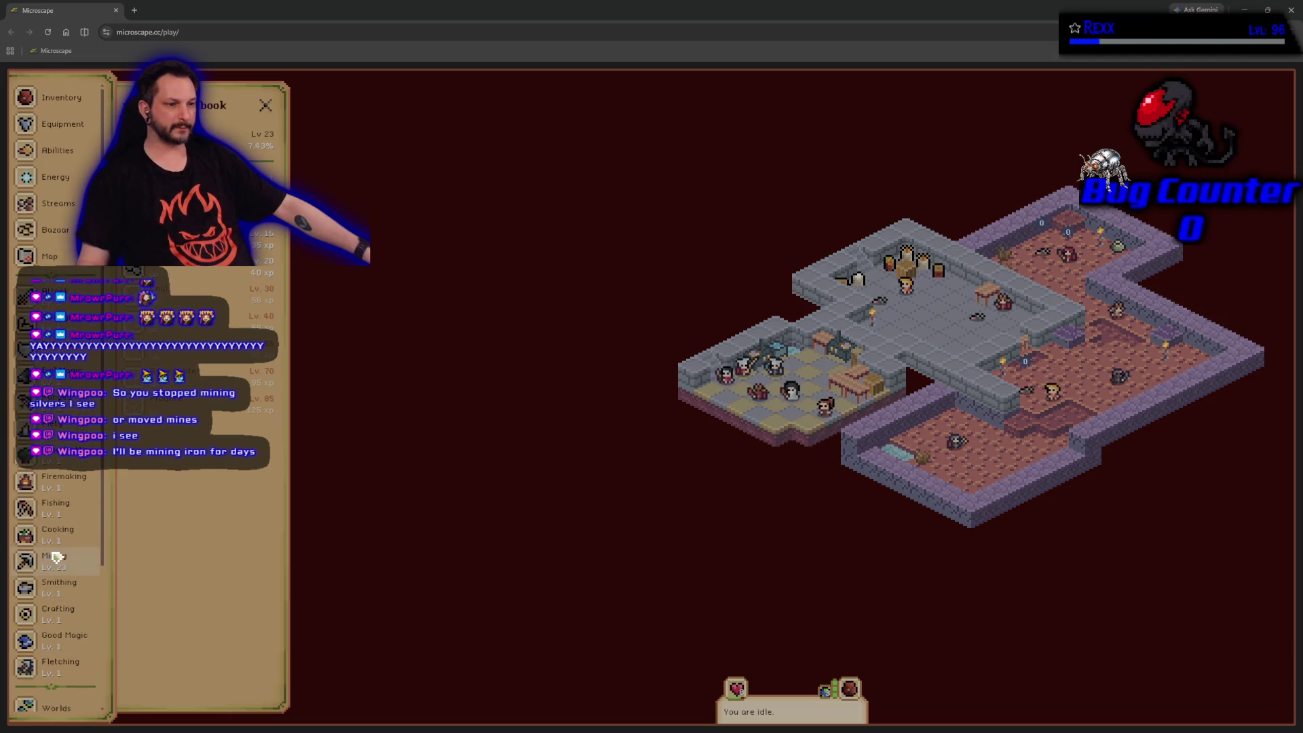
pyautogui.click(56, 556)
pyautogui.click(54, 556)
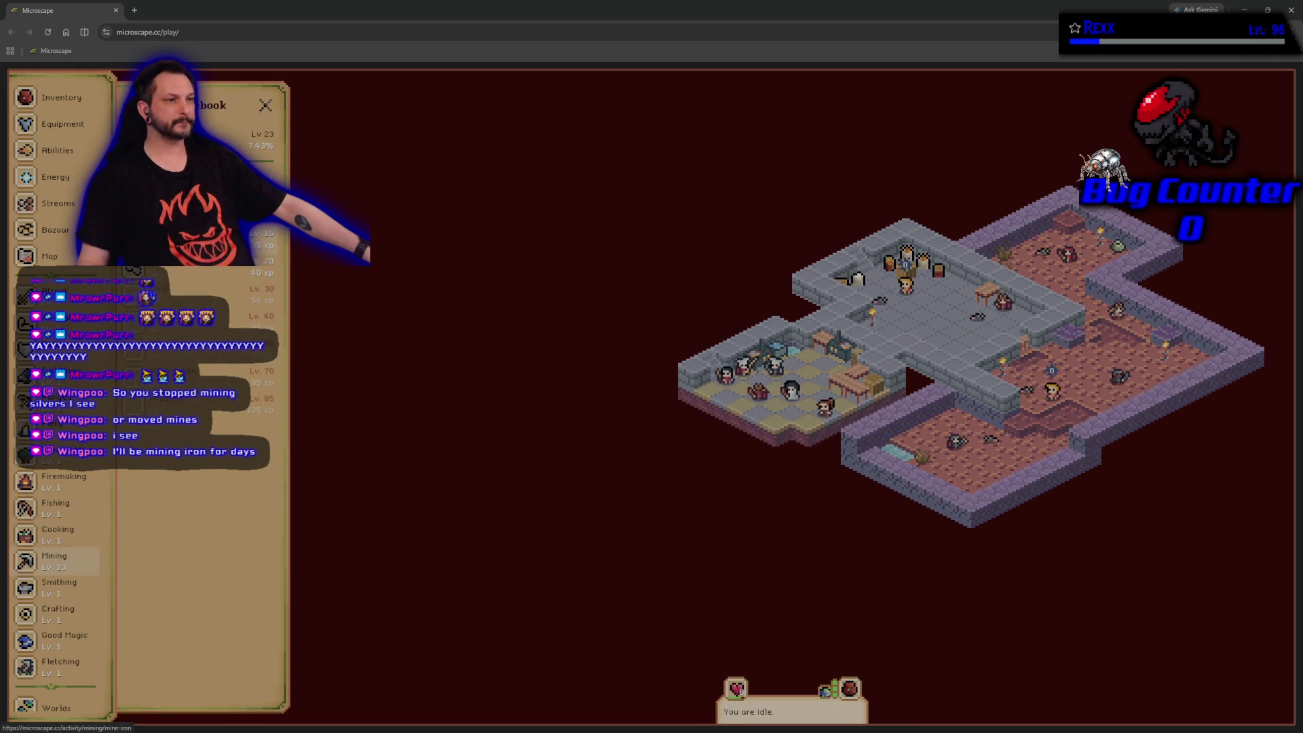
# From Mine Iron, locate iron on the world map and travel to Old Dwarven Tunnels.
pyautogui.click(196, 238)
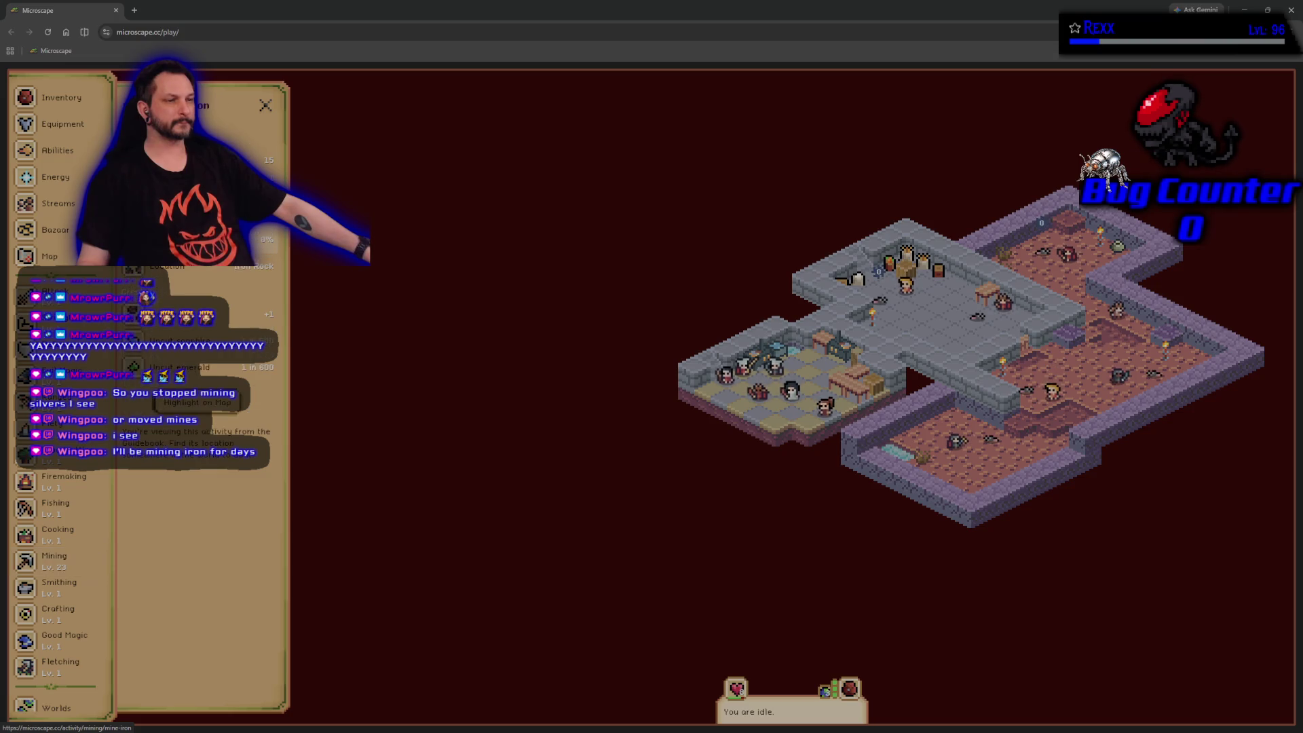
pyautogui.click(202, 404)
pyautogui.scroll(-5, 609, 514)
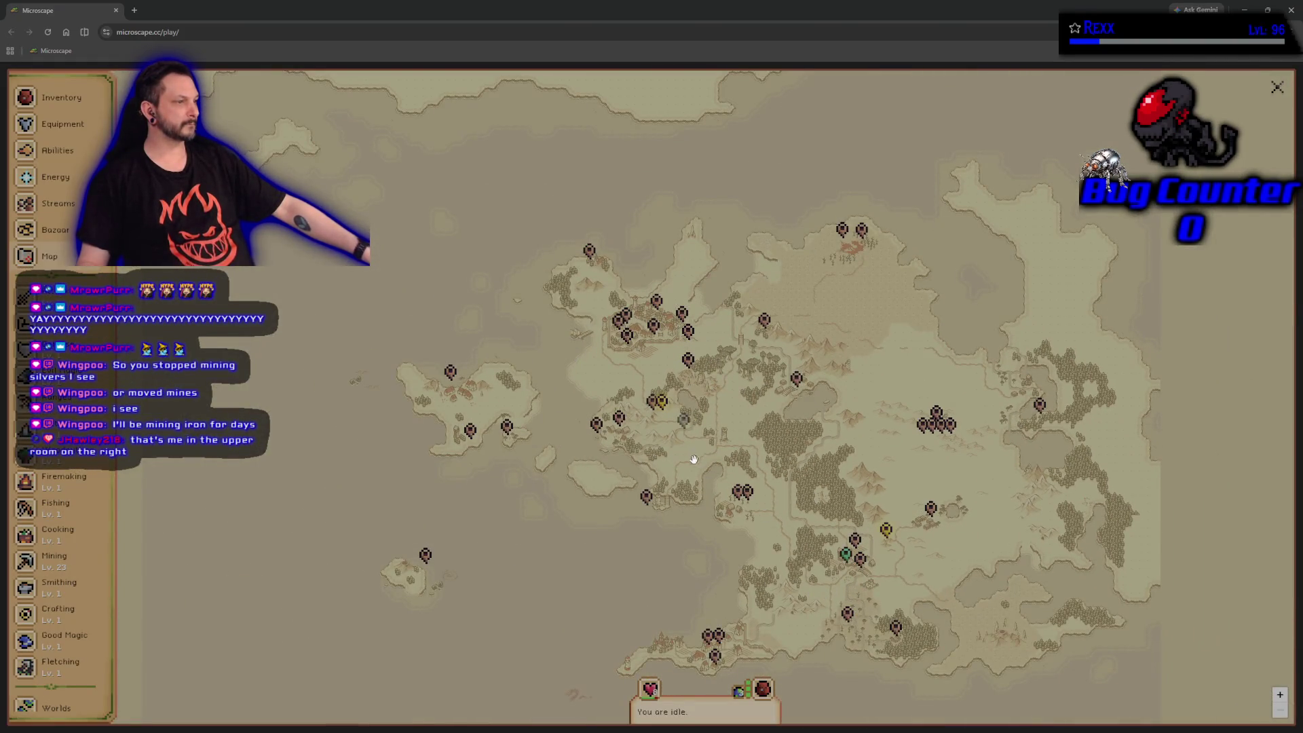
pyautogui.click(662, 403)
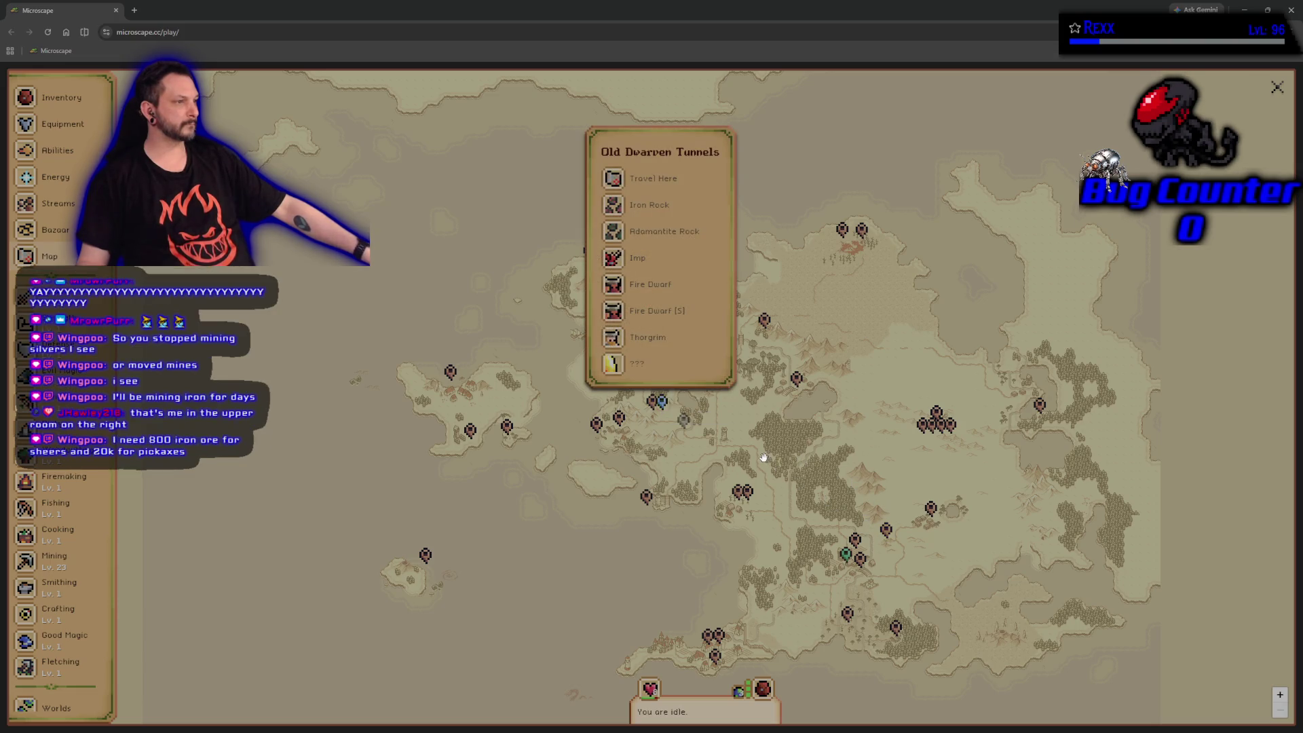
pyautogui.click(648, 179)
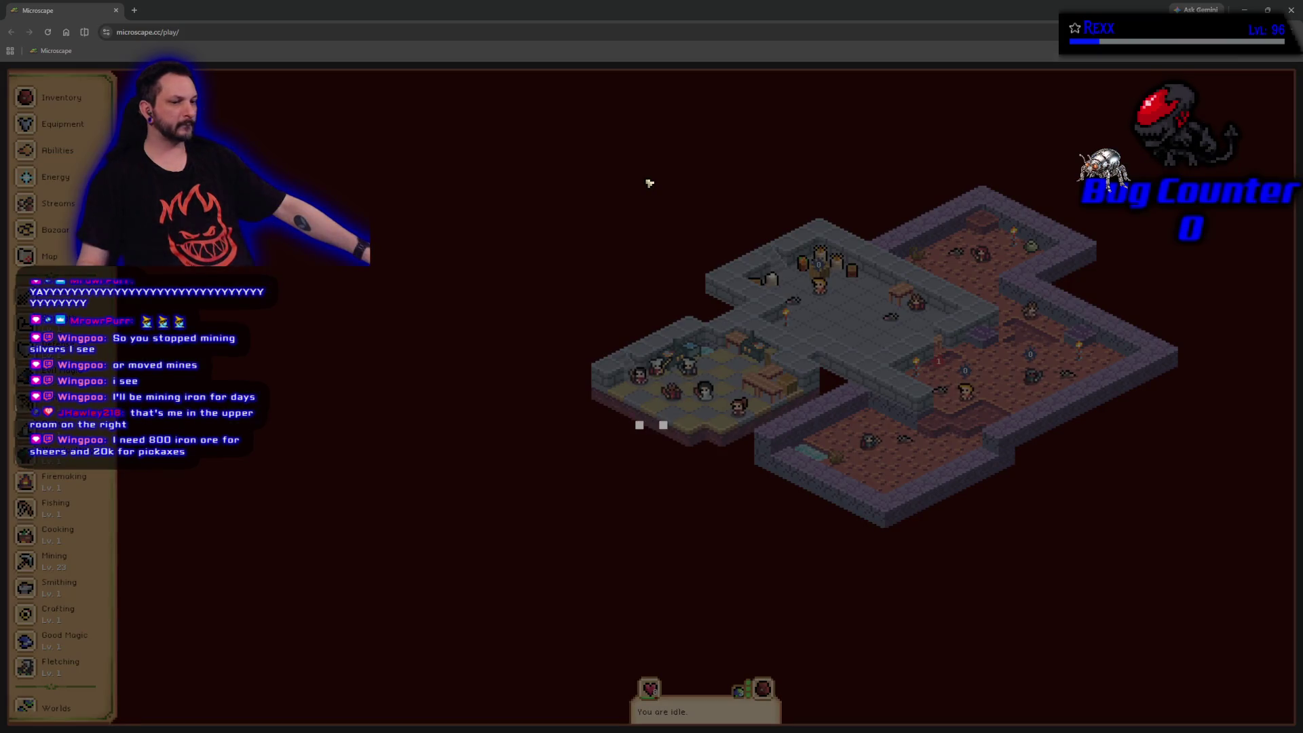
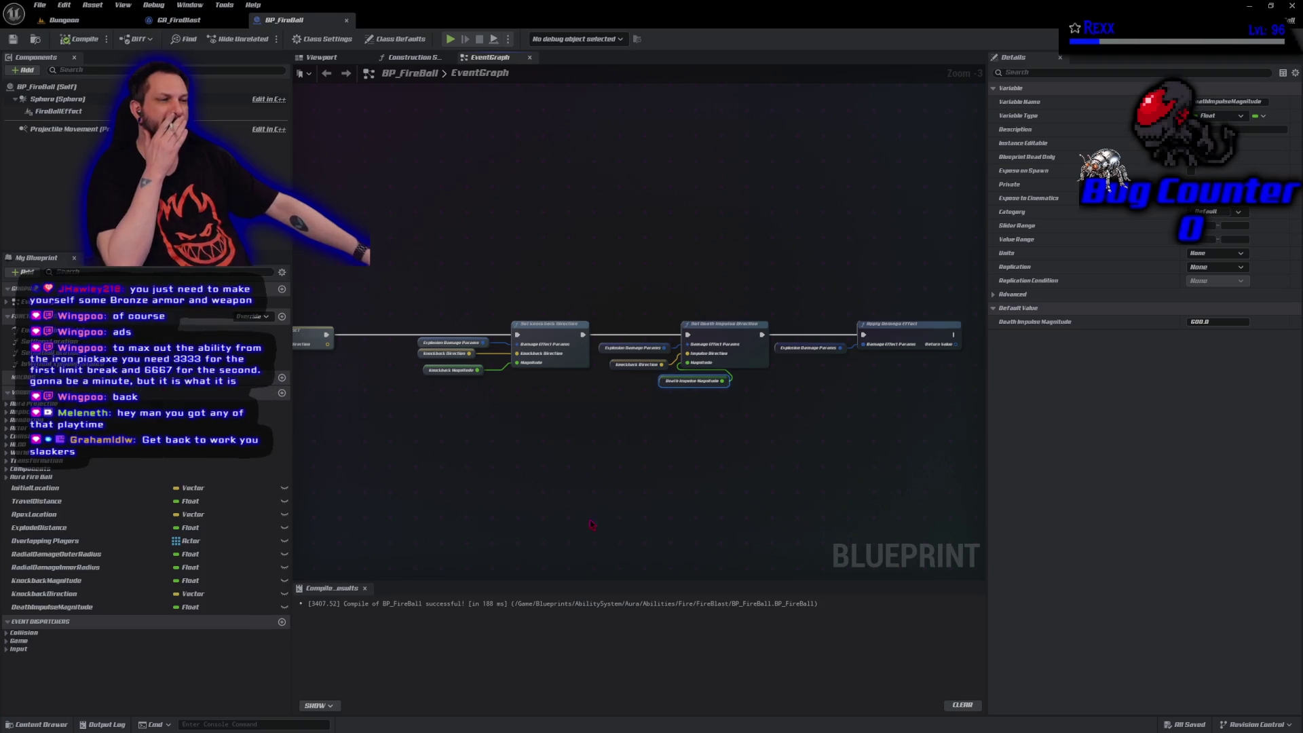
# Shift the Death Impulse Magnitude getter left into line with neighbouring nodes and save BP_FireBall.
pyautogui.click(583, 486)
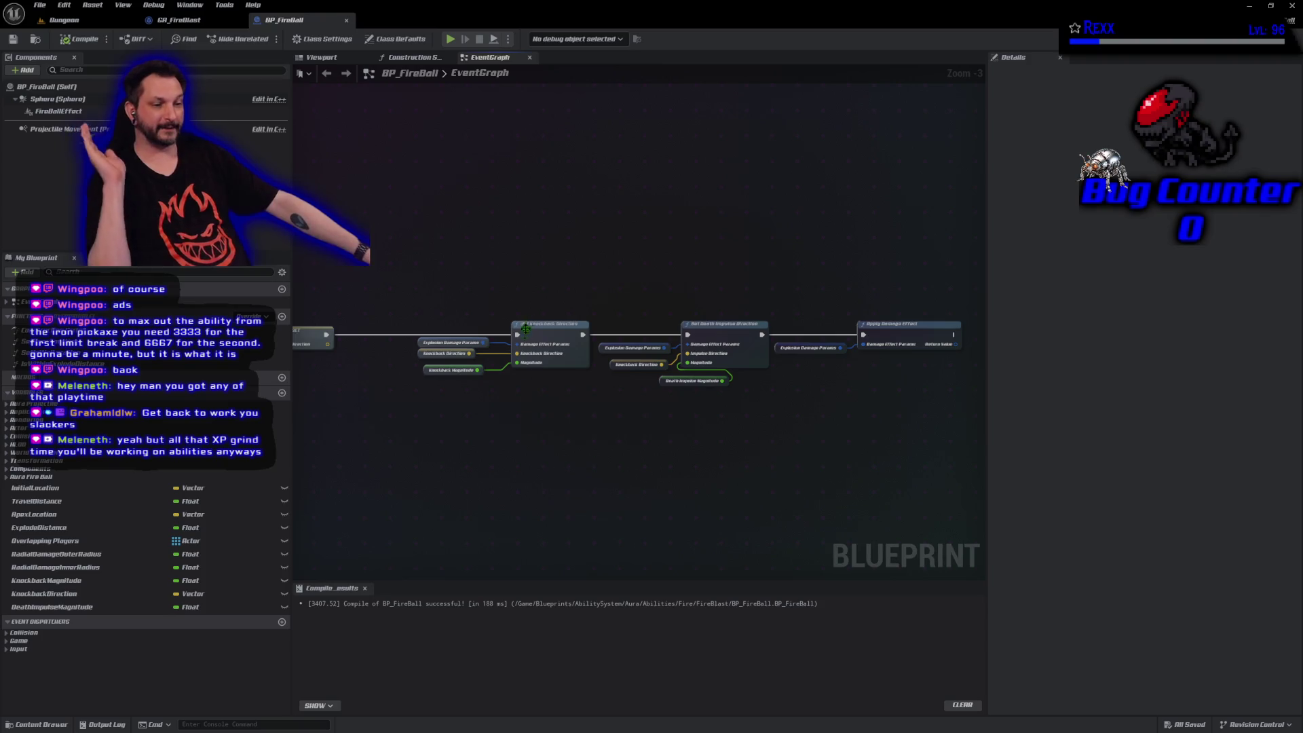
pyautogui.moveTo(583, 435); pyautogui.dragTo(530, 436)
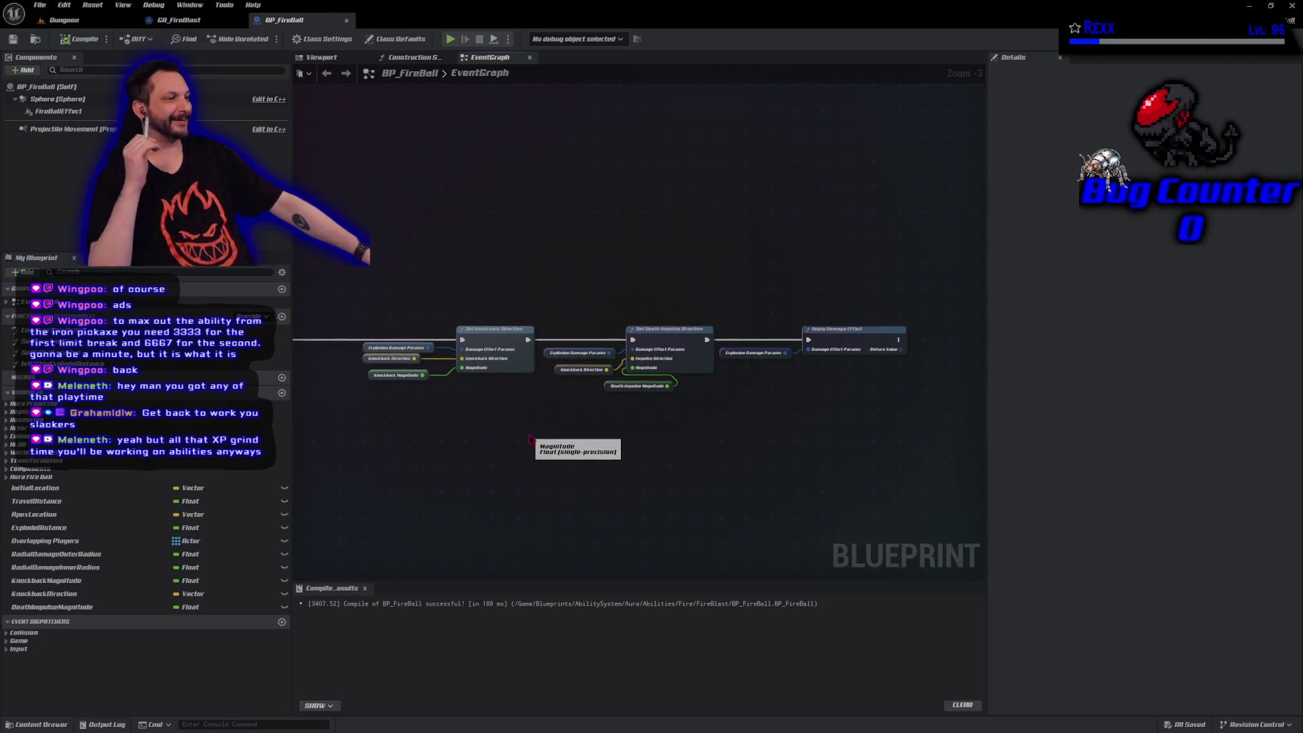
pyautogui.moveTo(610, 387); pyautogui.dragTo(545, 384)
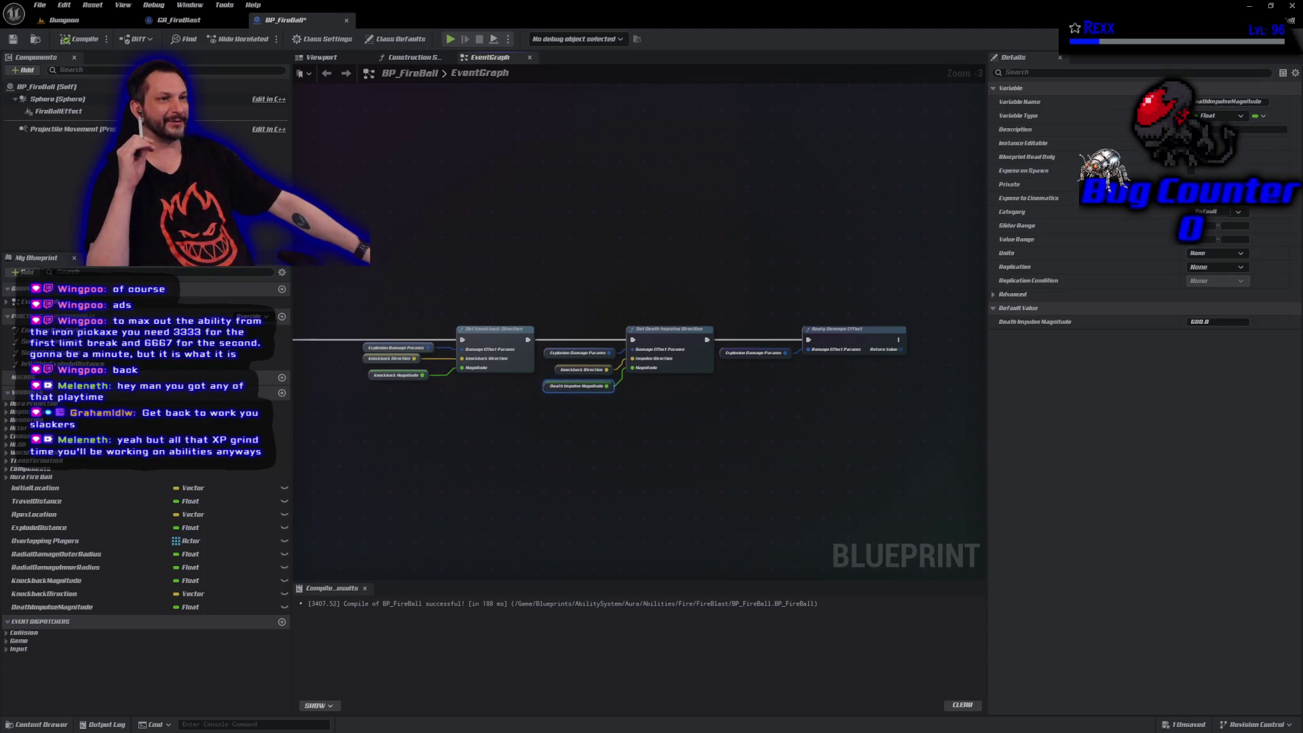
pyautogui.click(14, 41)
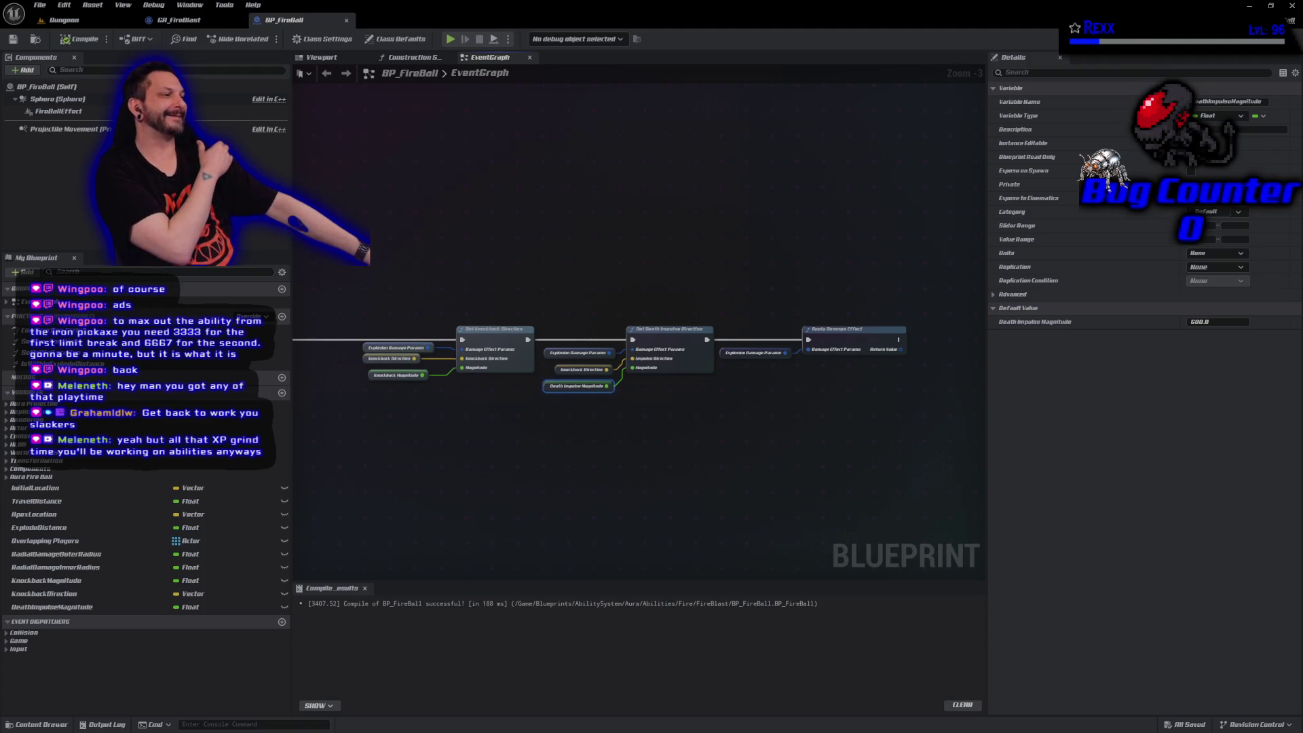
pyautogui.scroll(-2, 614, 445)
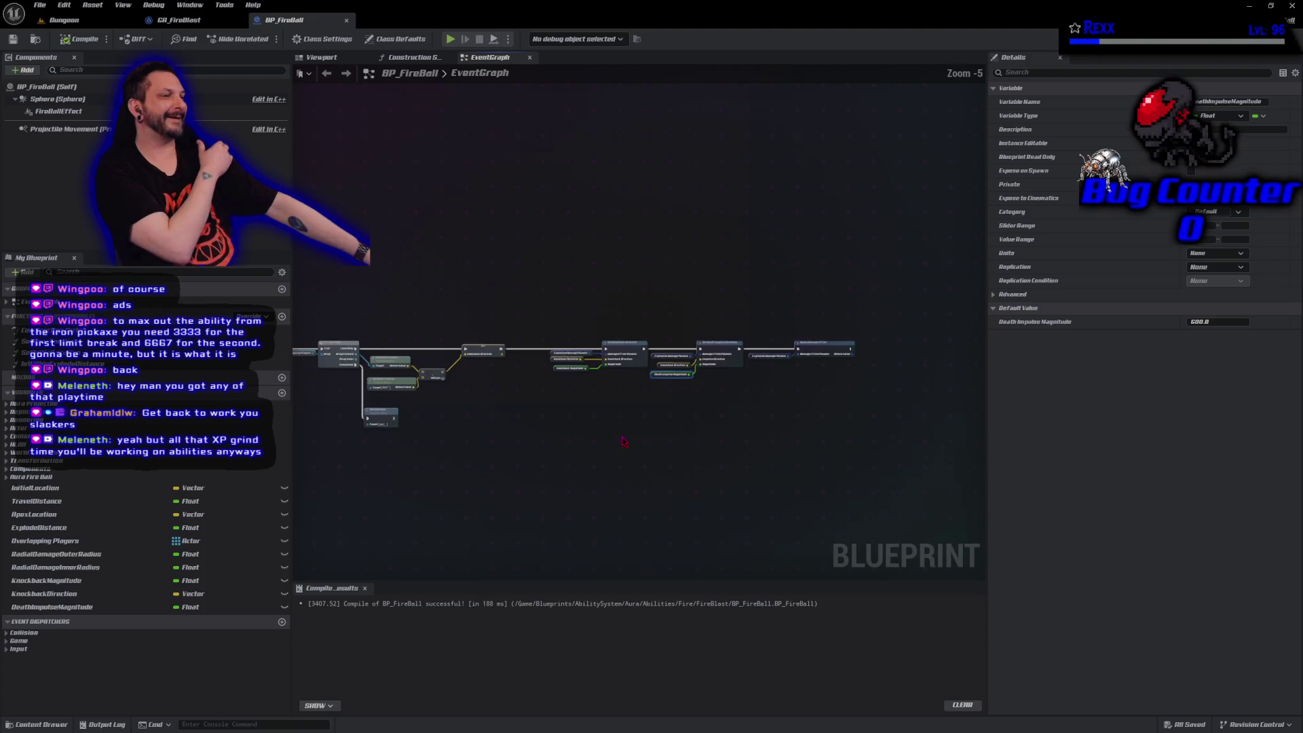
pyautogui.scroll(3, 543, 441)
pyautogui.scroll(2, 560, 453)
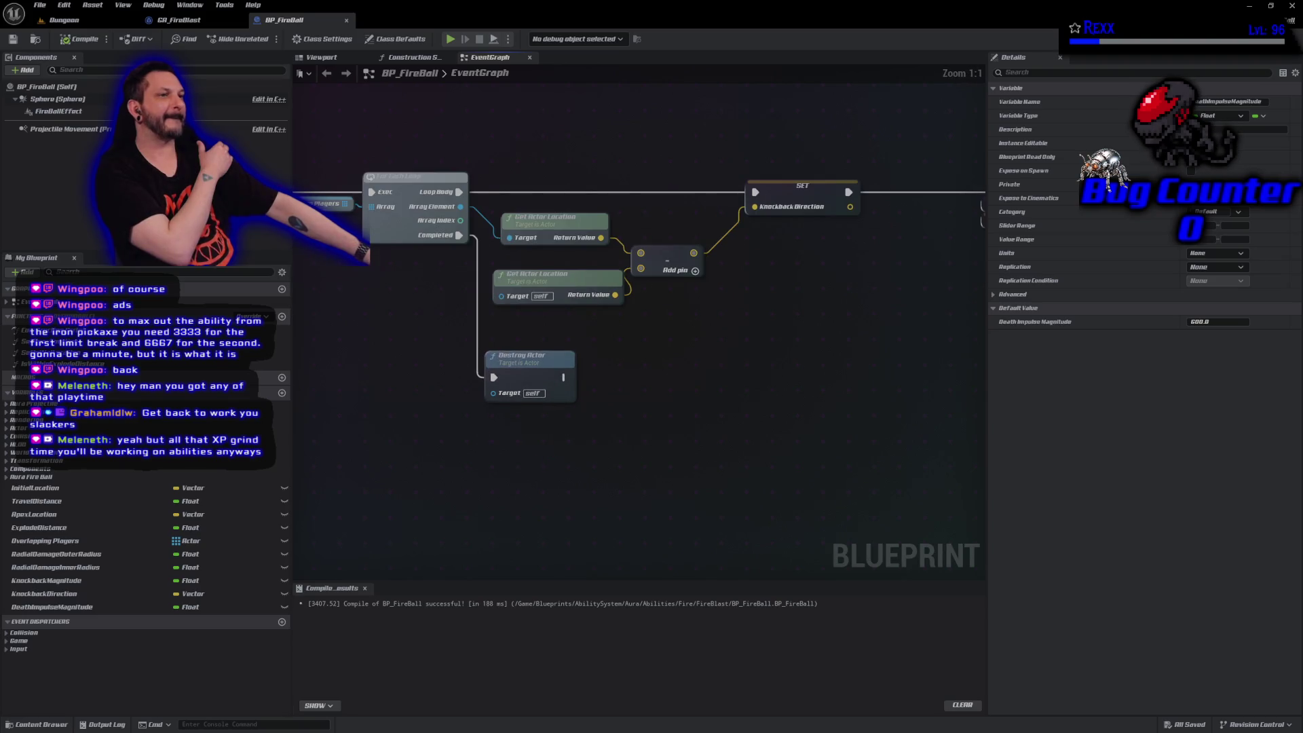
pyautogui.click(40, 5)
pyautogui.click(38, 8)
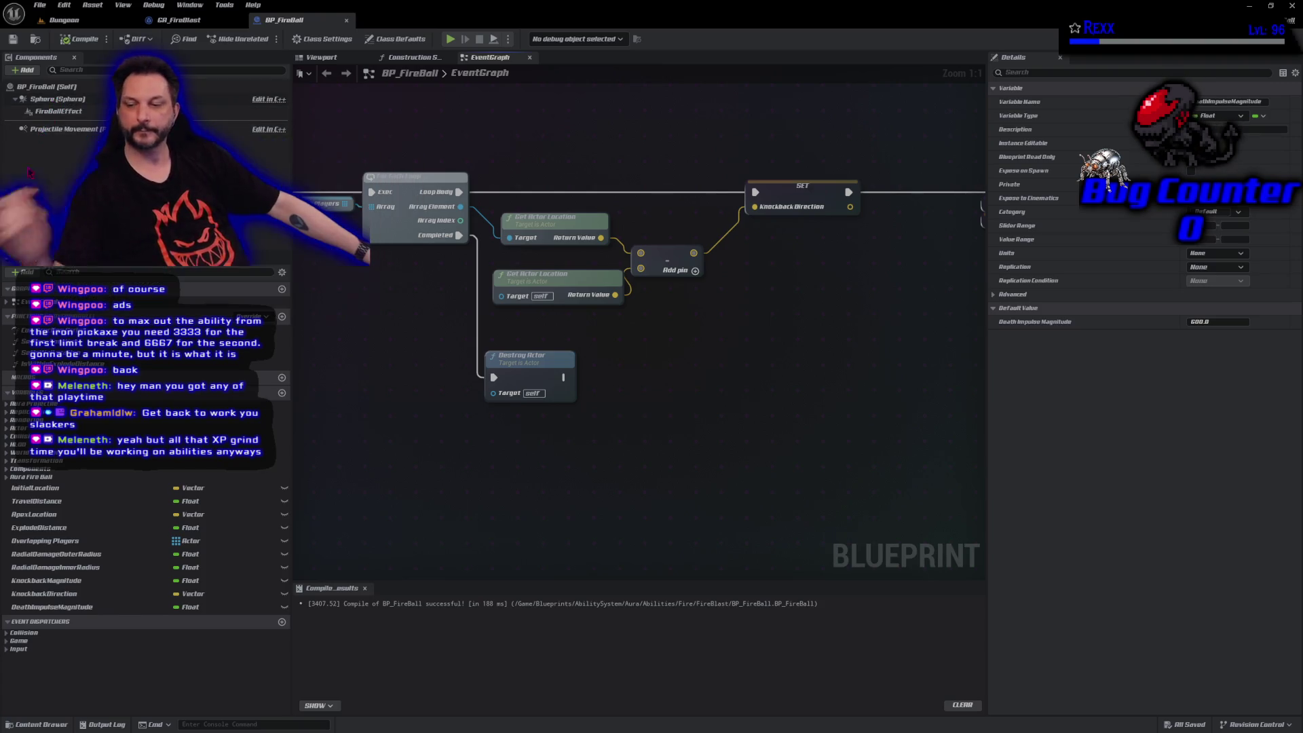
pyautogui.moveTo(54, 101)
pyautogui.mouseDown()
pyautogui.moveTo(35, 209)
pyautogui.moveTo(319, 217)
pyautogui.mouseUp()
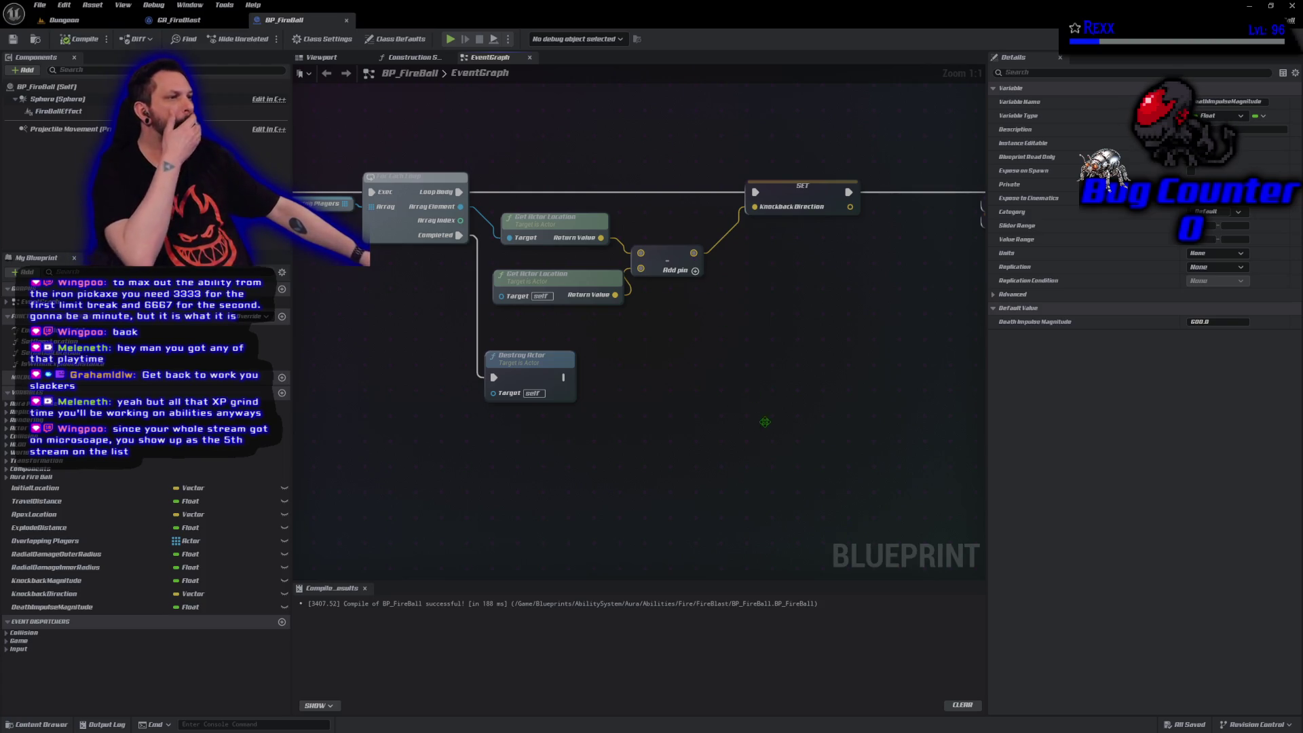
# Move the node chain right and add Get Ability System Component from the loop's Array Element.
pyautogui.moveTo(766, 422); pyautogui.dragTo(649, 455)
pyautogui.scroll(-4, 649, 455)
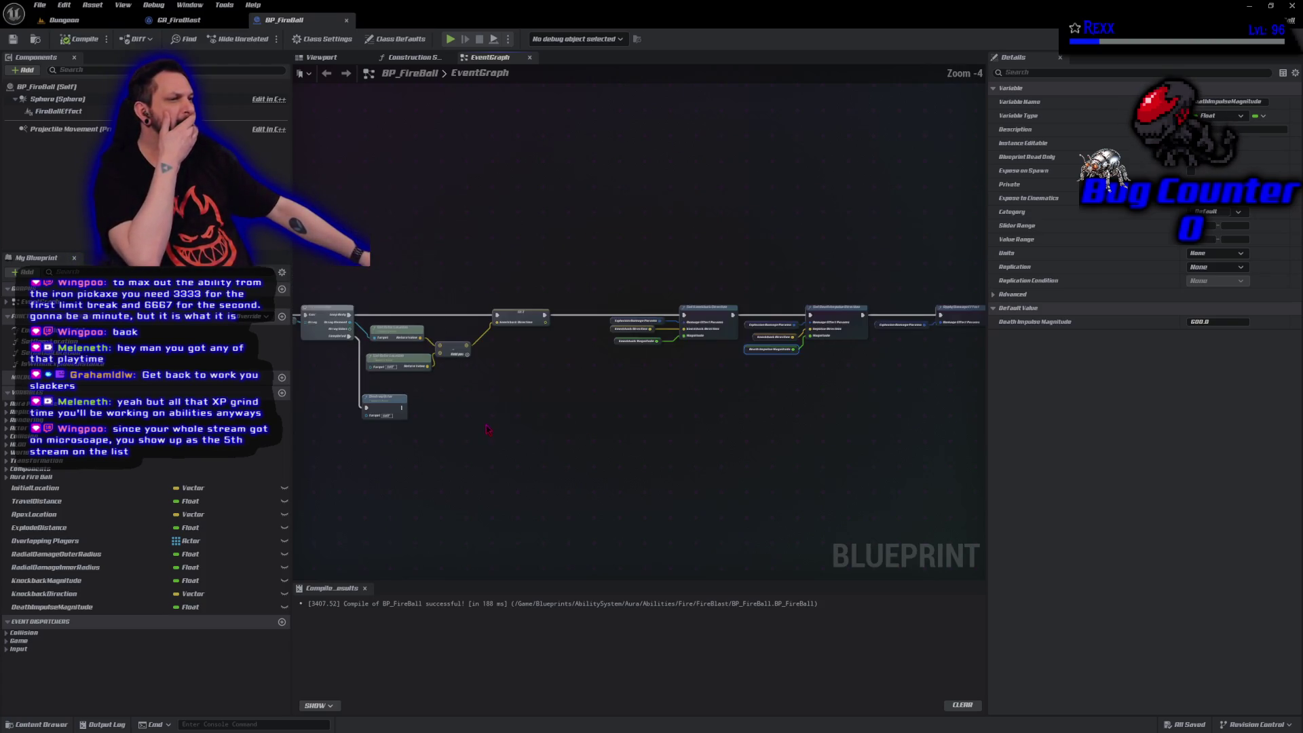
pyautogui.moveTo(392, 257)
pyautogui.mouseDown()
pyautogui.moveTo(871, 344)
pyautogui.moveTo(951, 375)
pyautogui.mouseUp()
pyautogui.moveTo(454, 350); pyautogui.dragTo(623, 361)
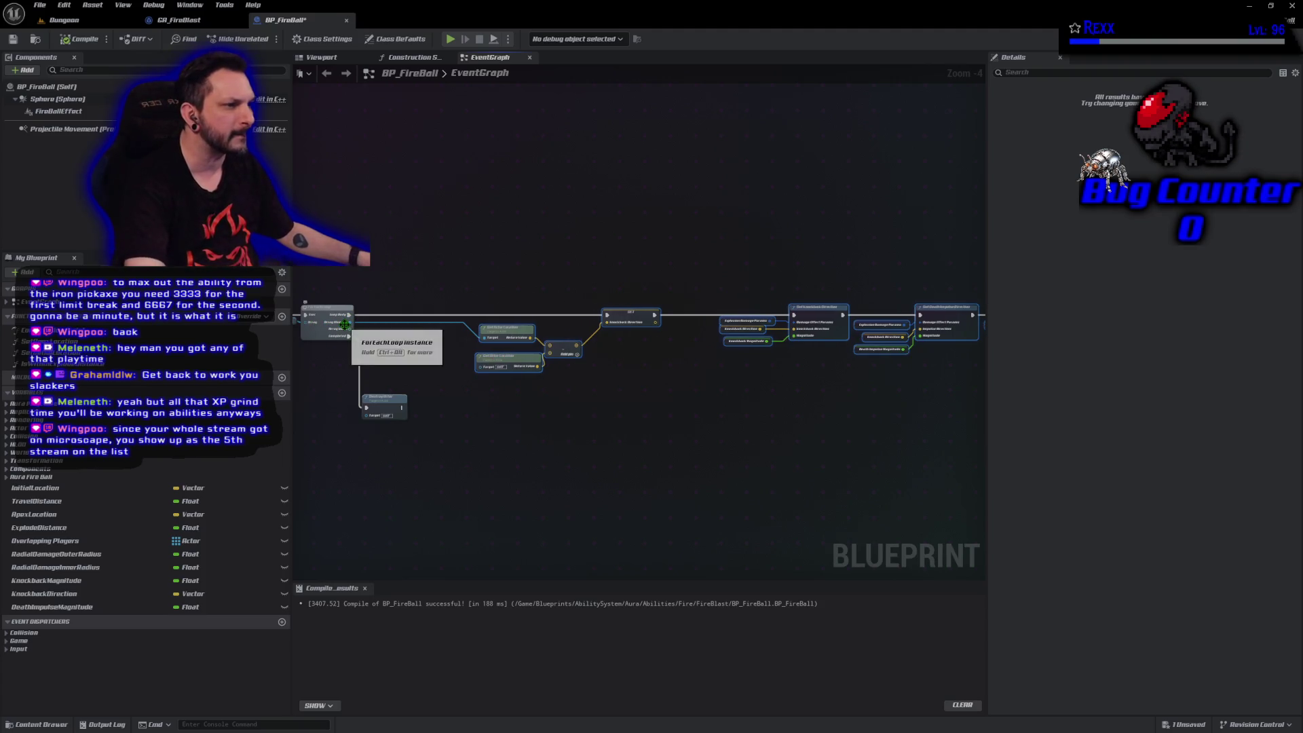
pyautogui.moveTo(351, 325); pyautogui.dragTo(373, 332)
pyautogui.write('get ')
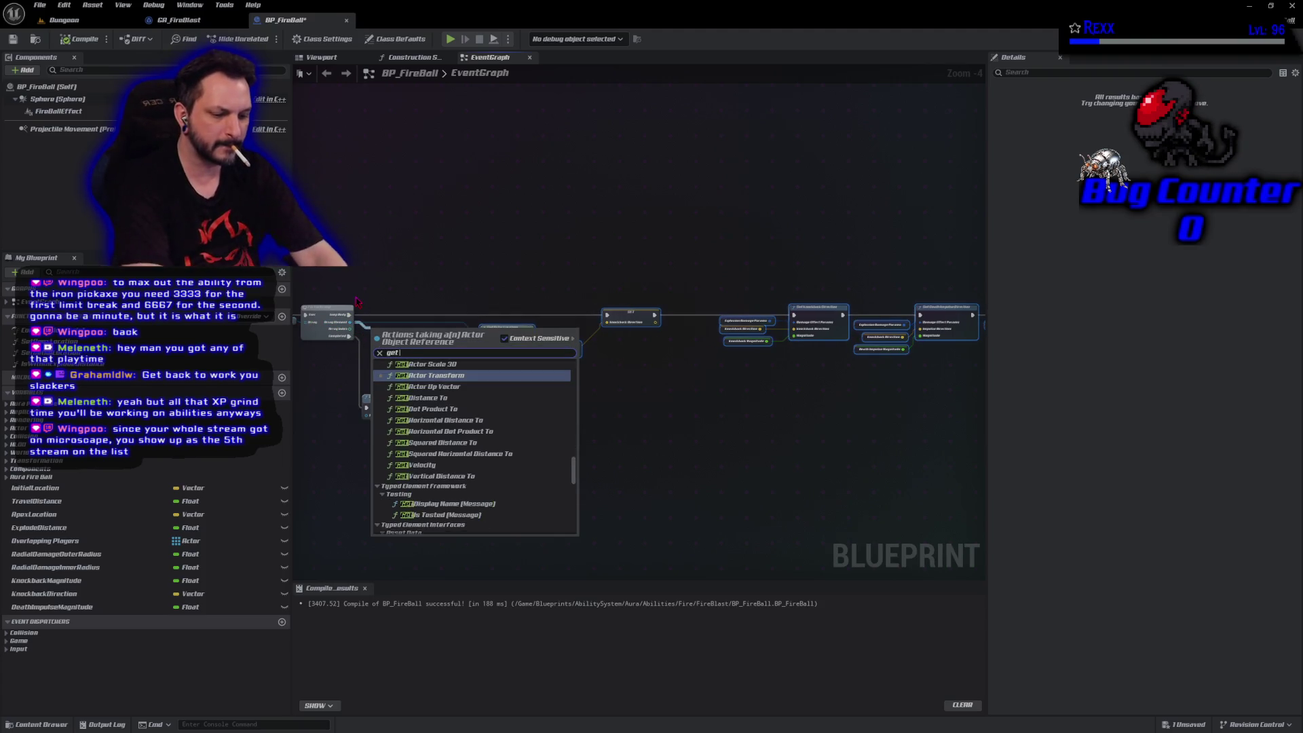
pyautogui.write('abiy sys')
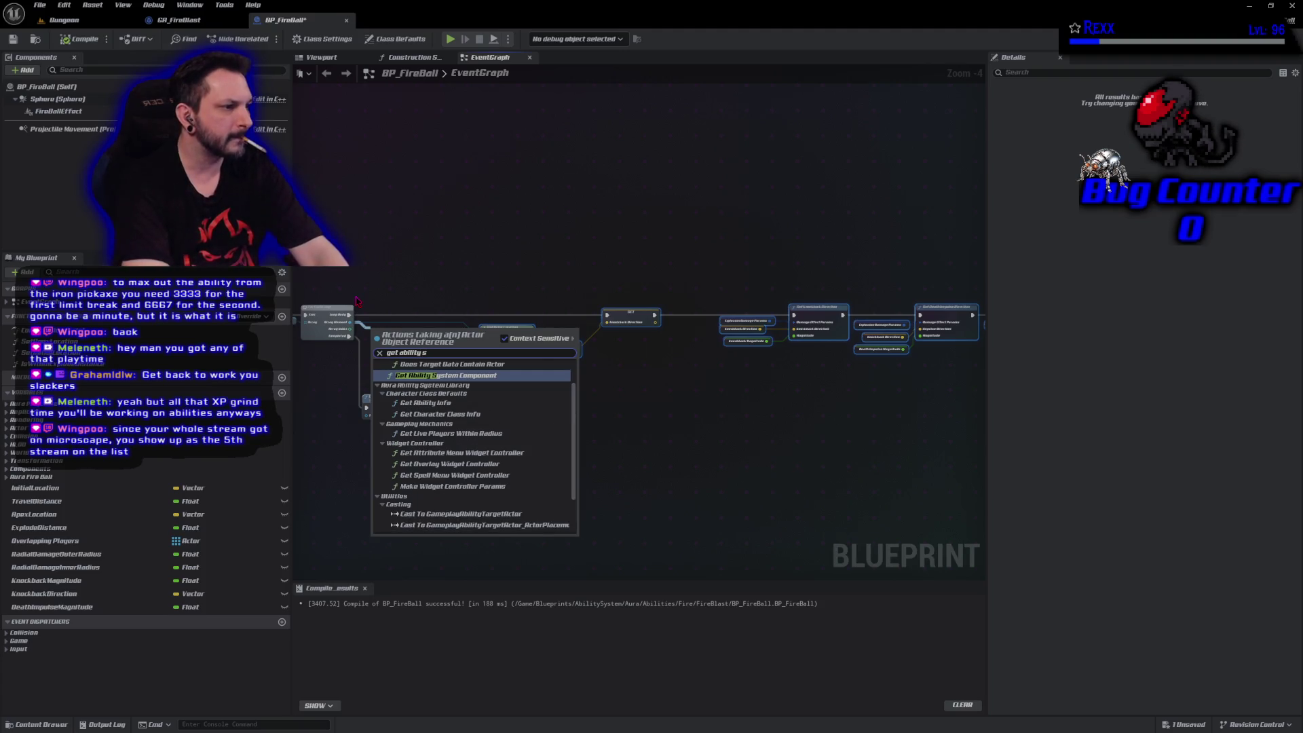
pyautogui.press('Return')
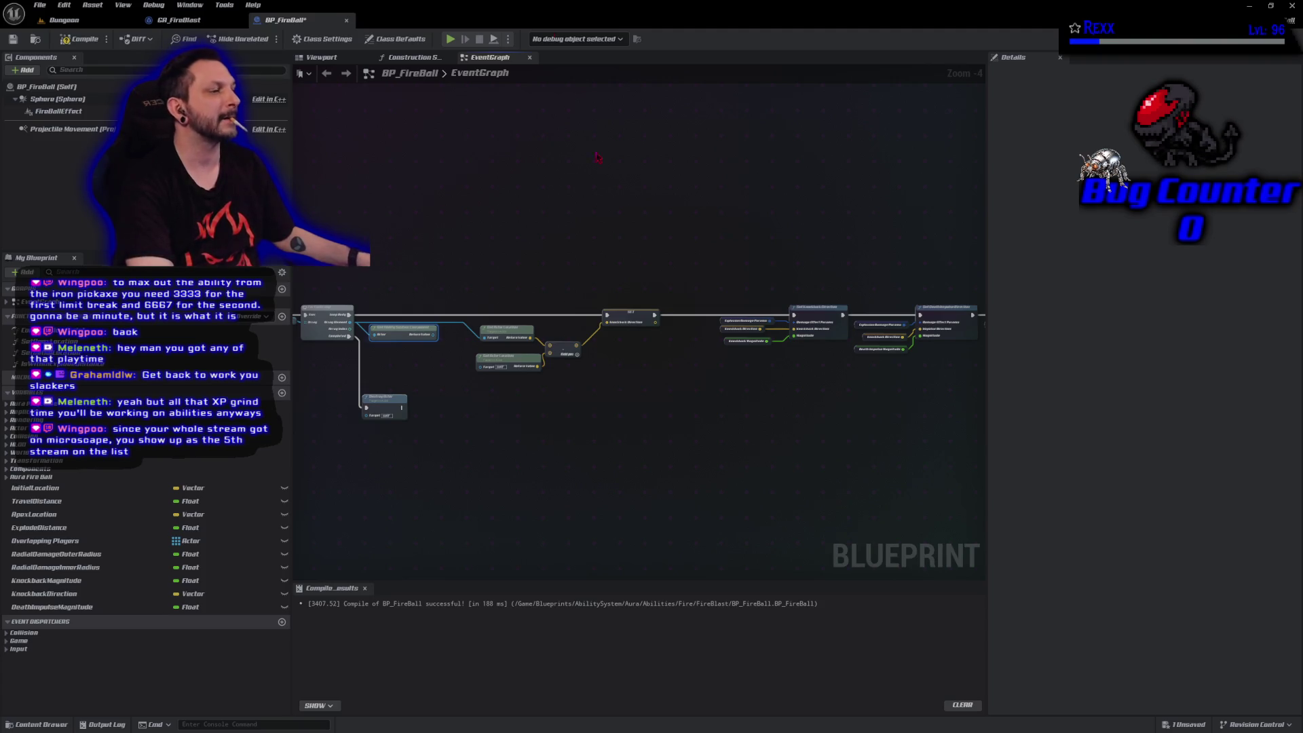
# Duplicate the Explosion Damage Params getter, then switch over to the Microscape game.
pyautogui.click(721, 319)
pyautogui.hotkey('ctrl', 'v')
pyautogui.scroll(4, 335, 236)
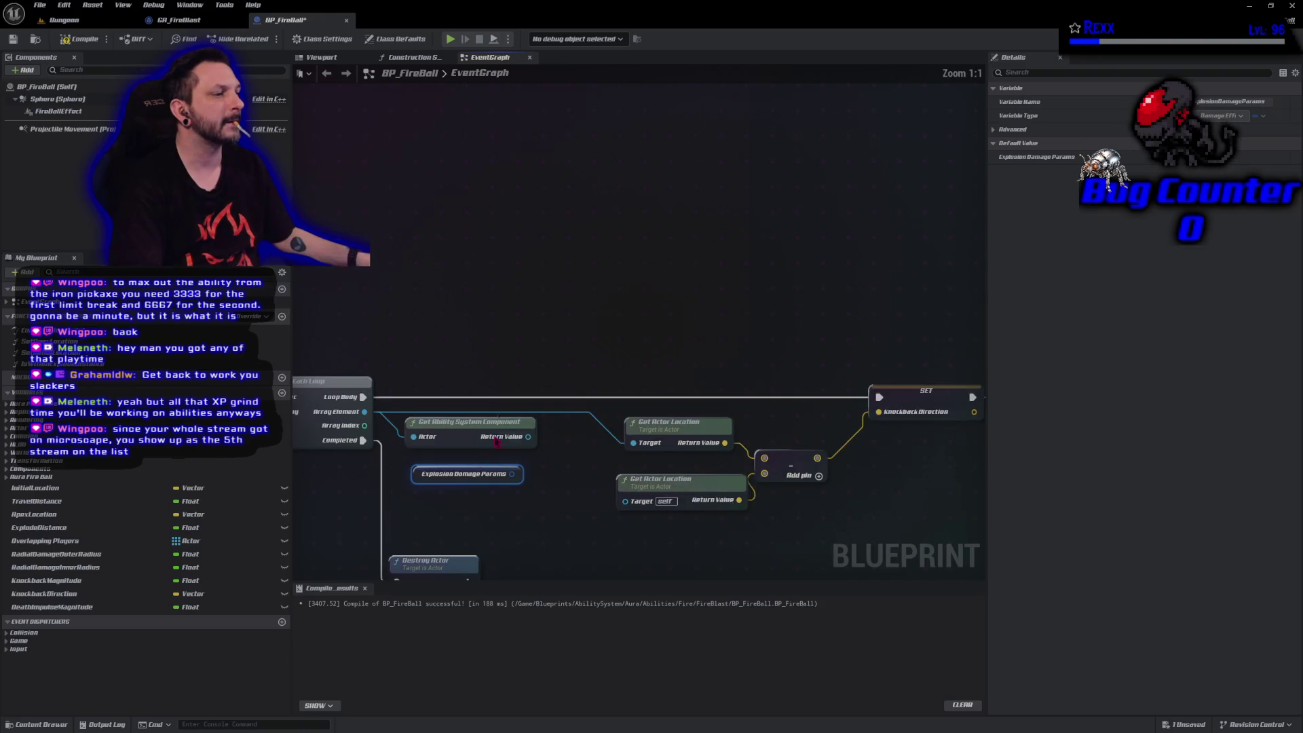
pyautogui.moveTo(485, 452); pyautogui.dragTo(492, 279)
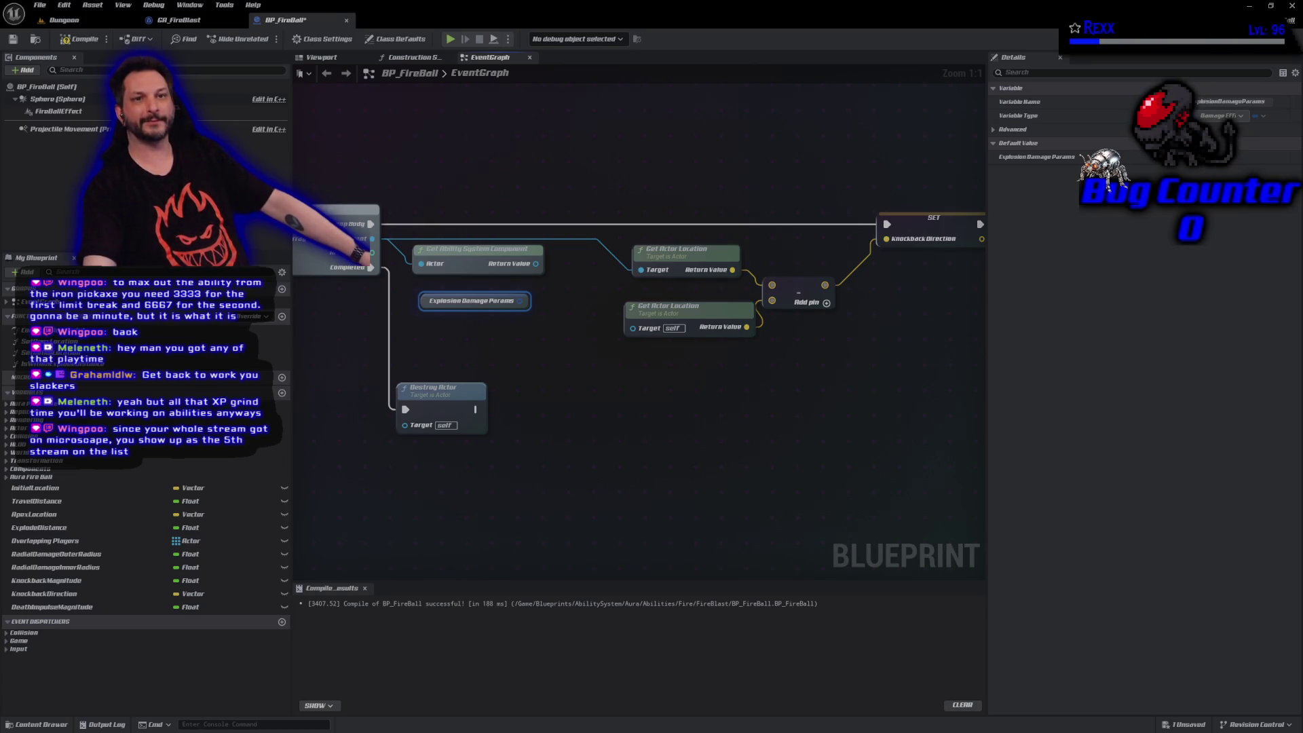
pyautogui.hotkey('alt', 'Tab')
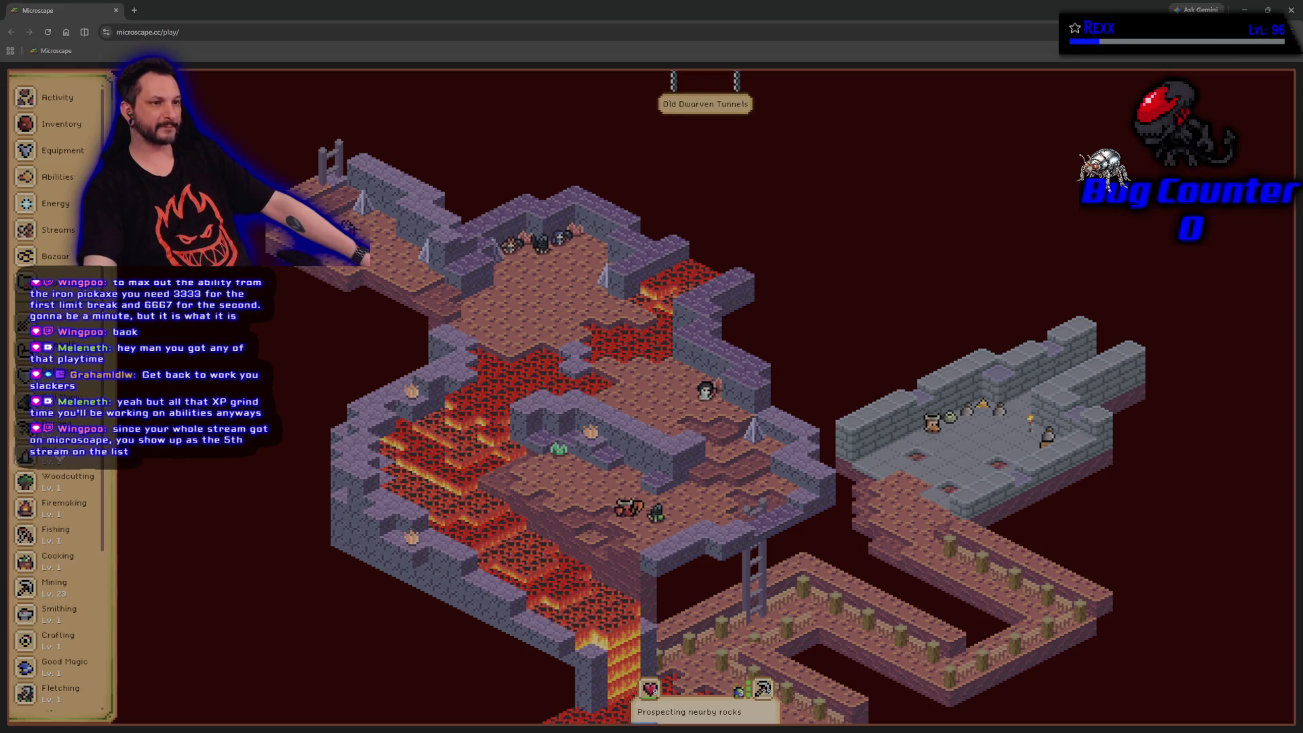
# View Microscape's other live streams, then close the streams list and the game window.
pyautogui.click(54, 233)
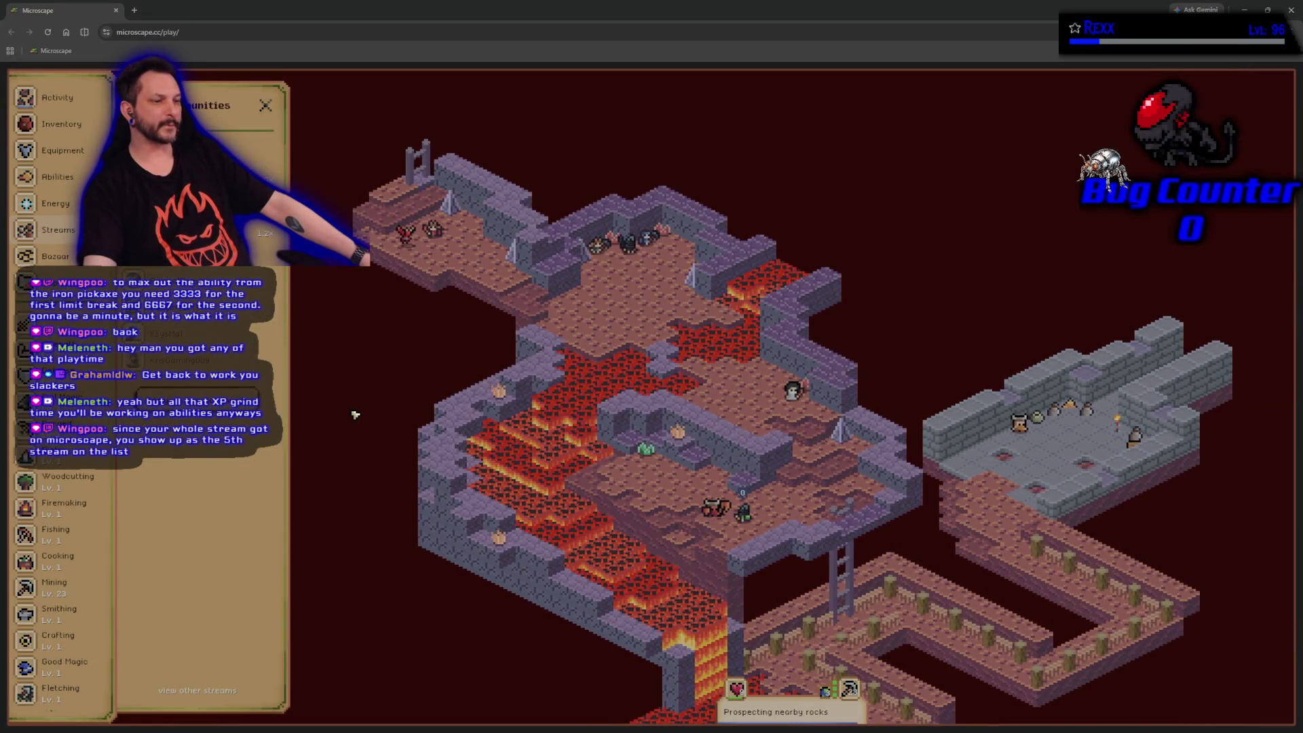
pyautogui.click(223, 693)
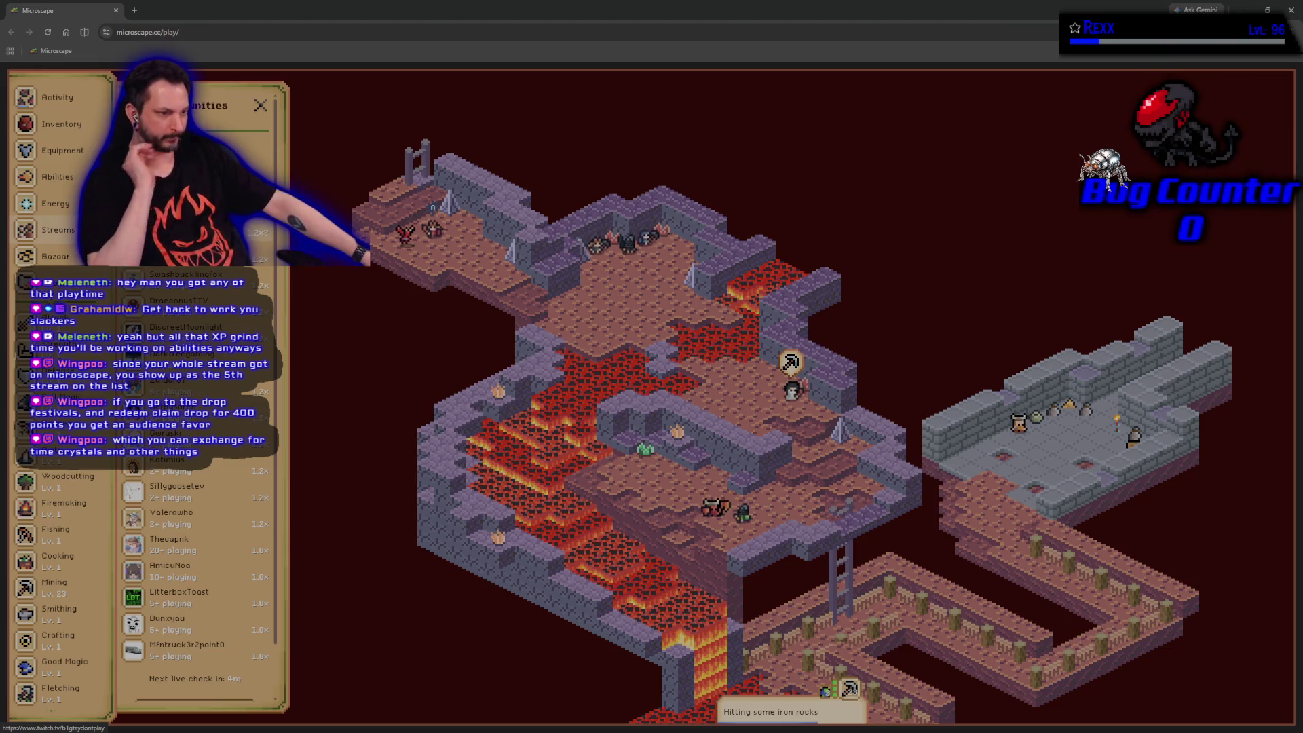
pyautogui.click(259, 105)
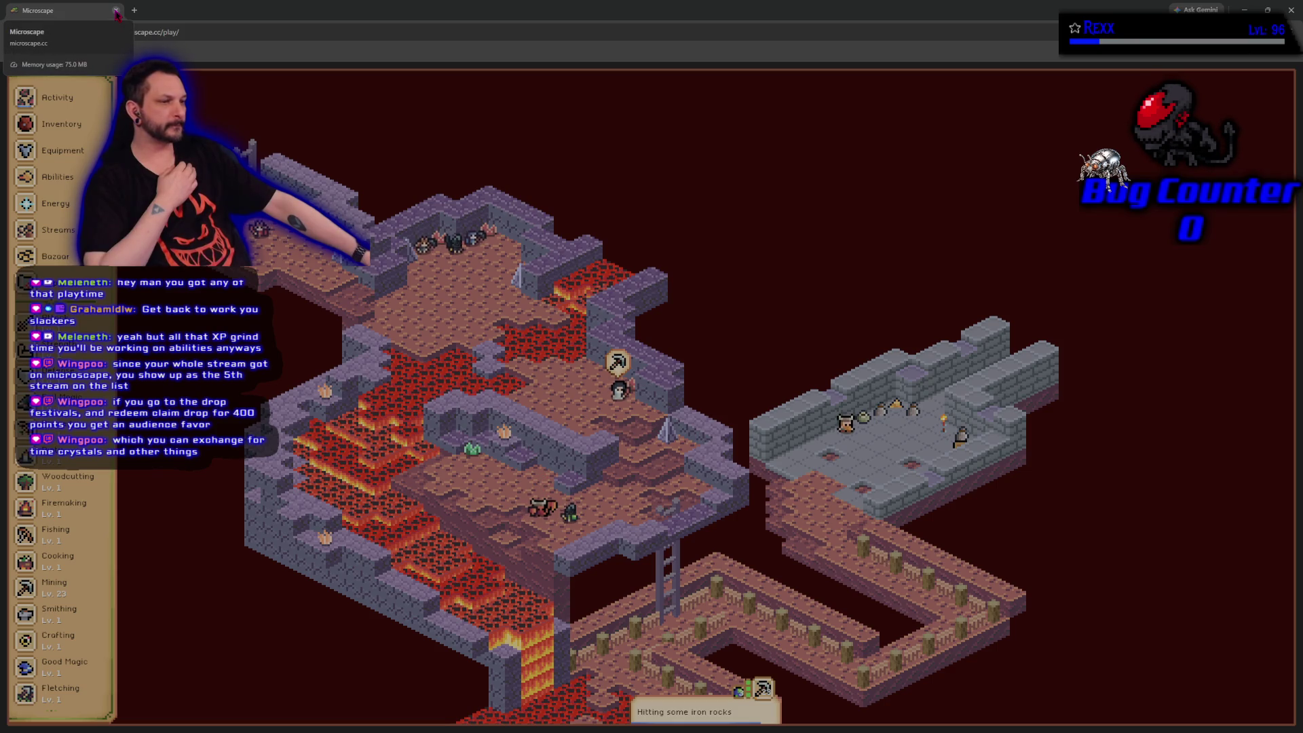
pyautogui.click(116, 11)
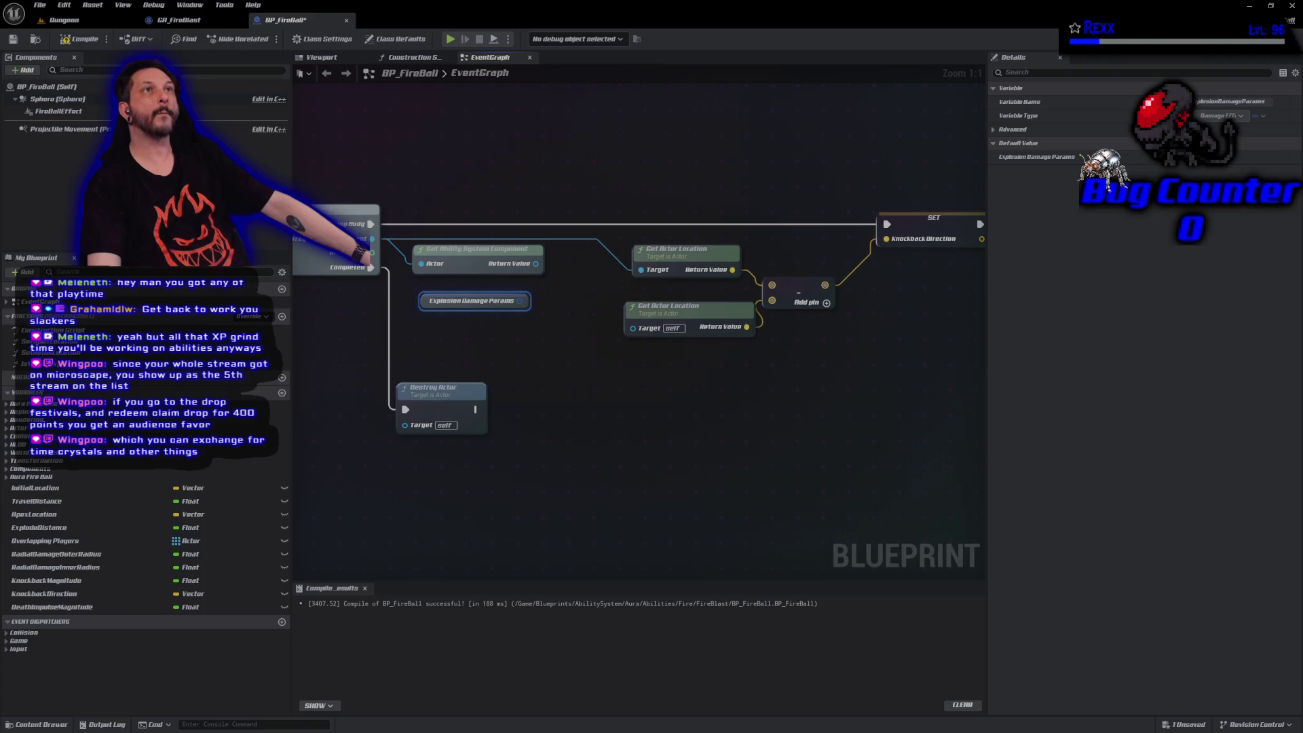
# Add Set Target Effect Params ASC into the loop, wiring execution, In ASC and Explosion Damage Params.
pyautogui.rightClick(679, 175)
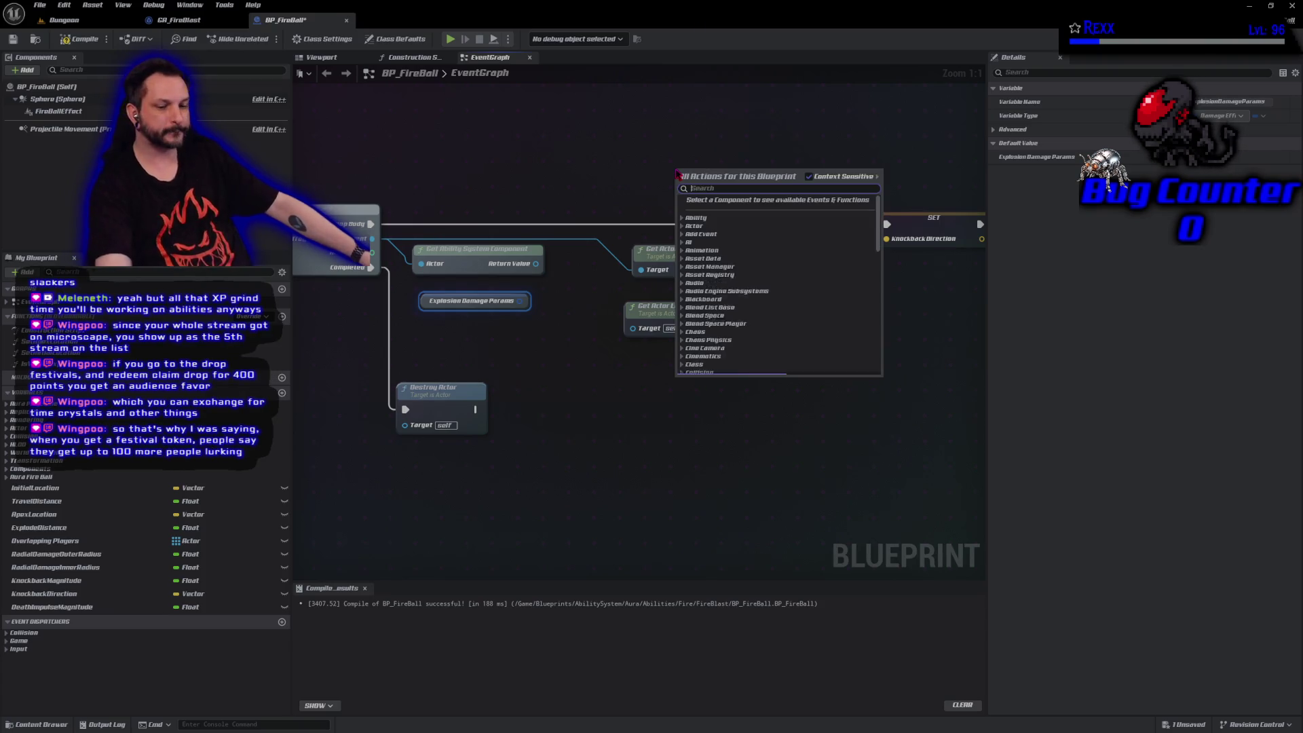
pyautogui.write('set target')
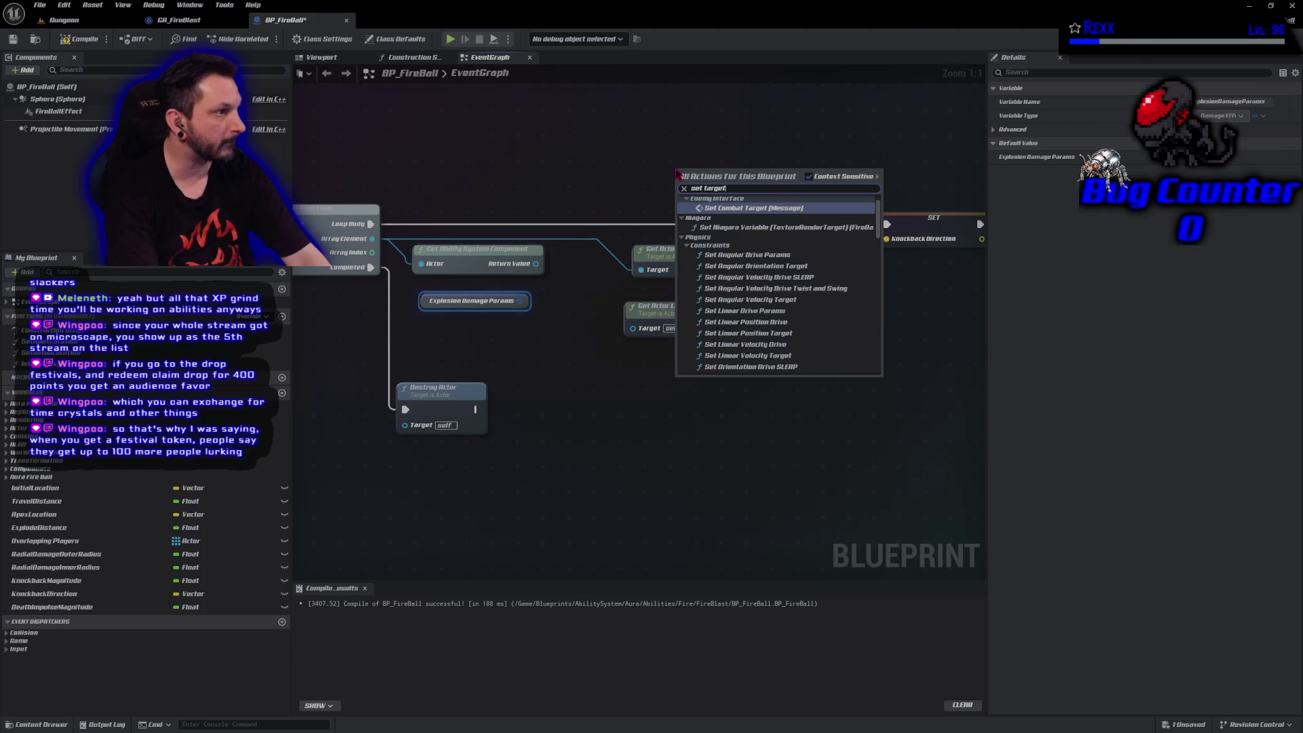
pyautogui.write(' params')
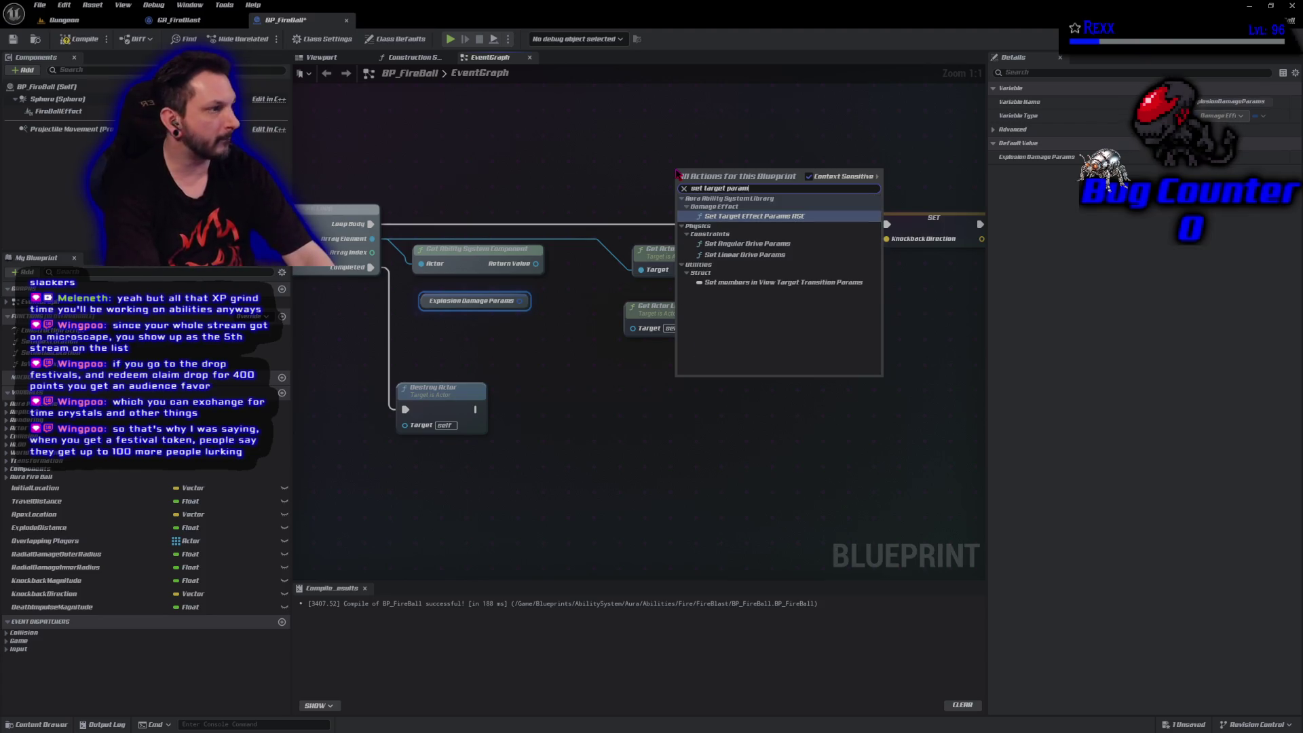
pyautogui.press('Return')
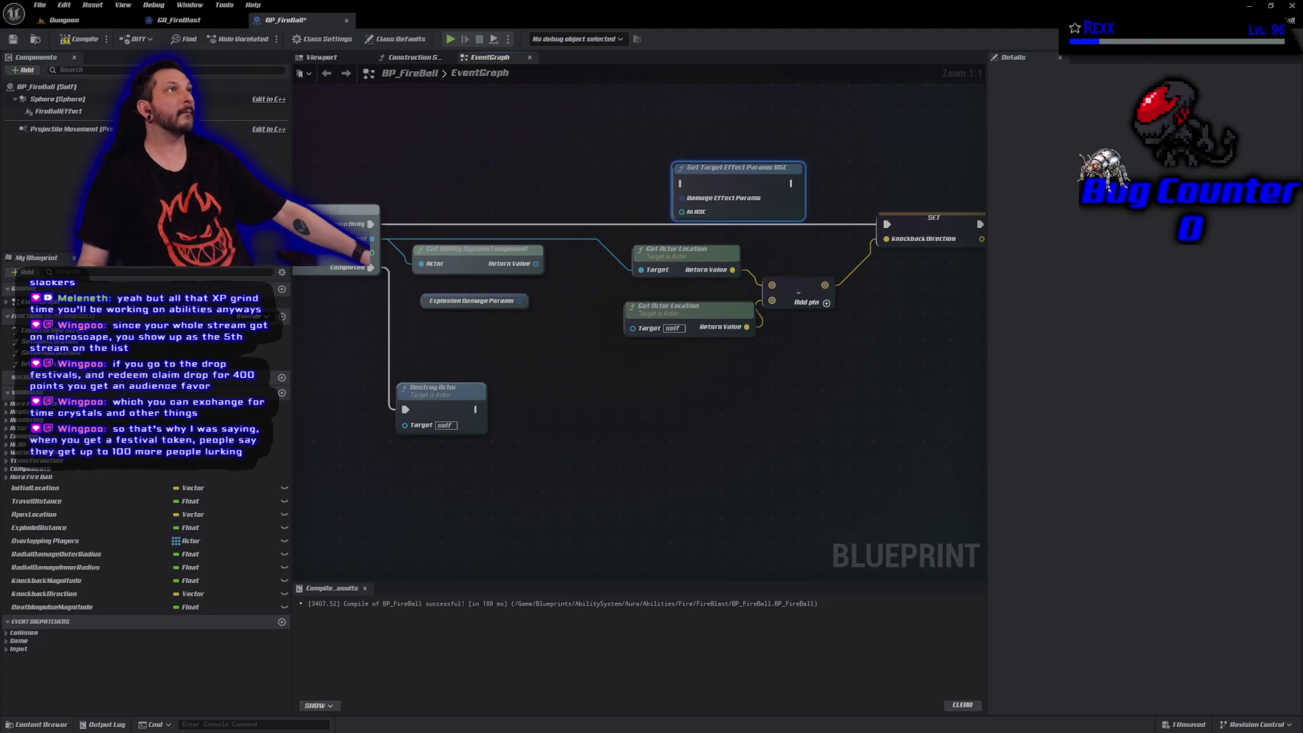
pyautogui.moveTo(719, 170)
pyautogui.mouseDown()
pyautogui.moveTo(589, 146)
pyautogui.moveTo(560, 170)
pyautogui.moveTo(589, 170)
pyautogui.mouseUp()
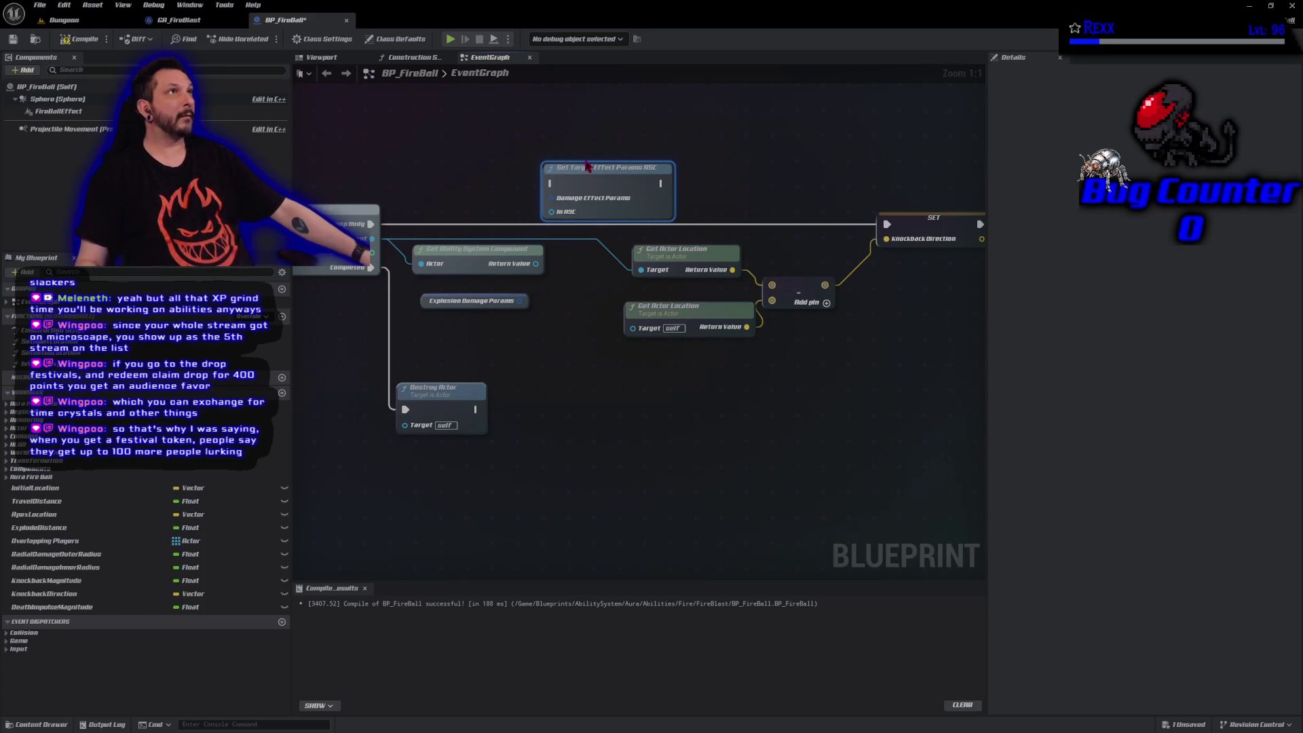
pyautogui.moveTo(370, 224); pyautogui.dragTo(582, 194)
pyautogui.moveTo(661, 183); pyautogui.dragTo(875, 229)
pyautogui.moveTo(536, 264); pyautogui.dragTo(559, 219)
pyautogui.moveTo(519, 303); pyautogui.dragTo(551, 198)
# Compile and save BP_FireBall, then start a play test.
pyautogui.click(81, 39)
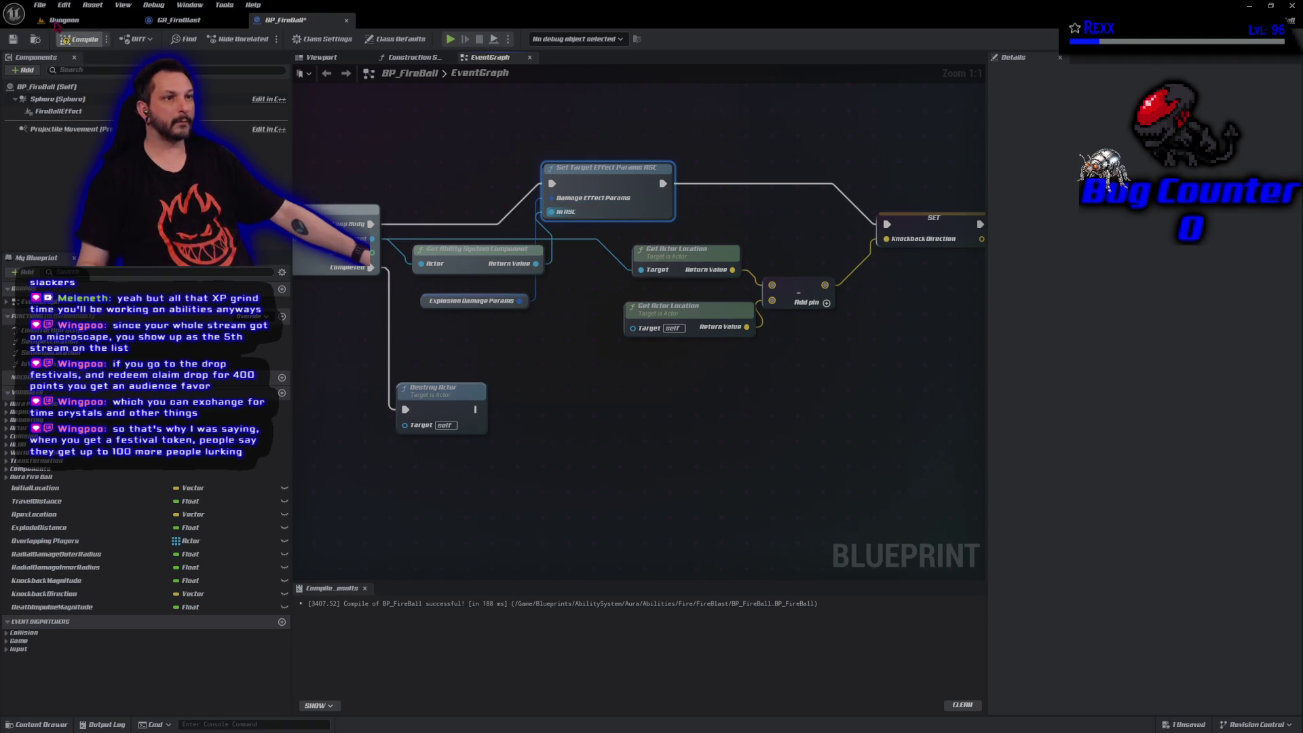
pyautogui.click(39, 4)
pyautogui.click(73, 80)
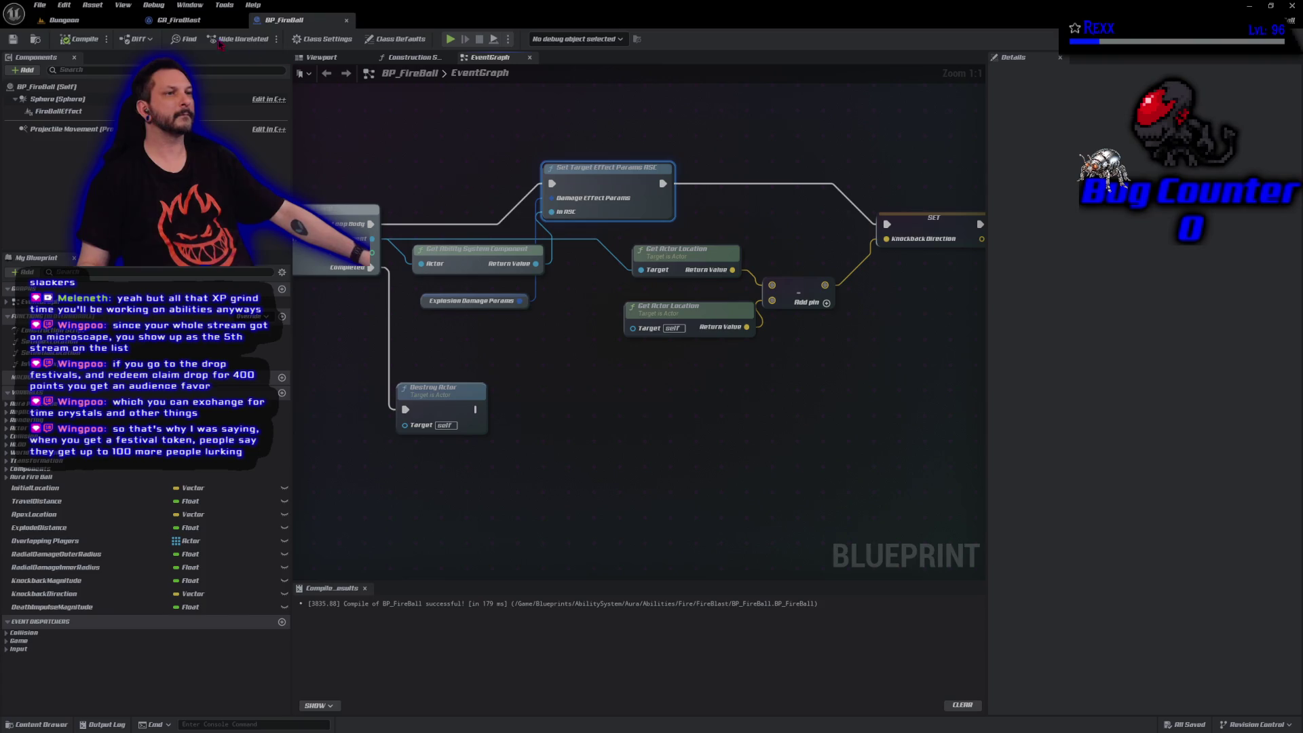
pyautogui.click(452, 41)
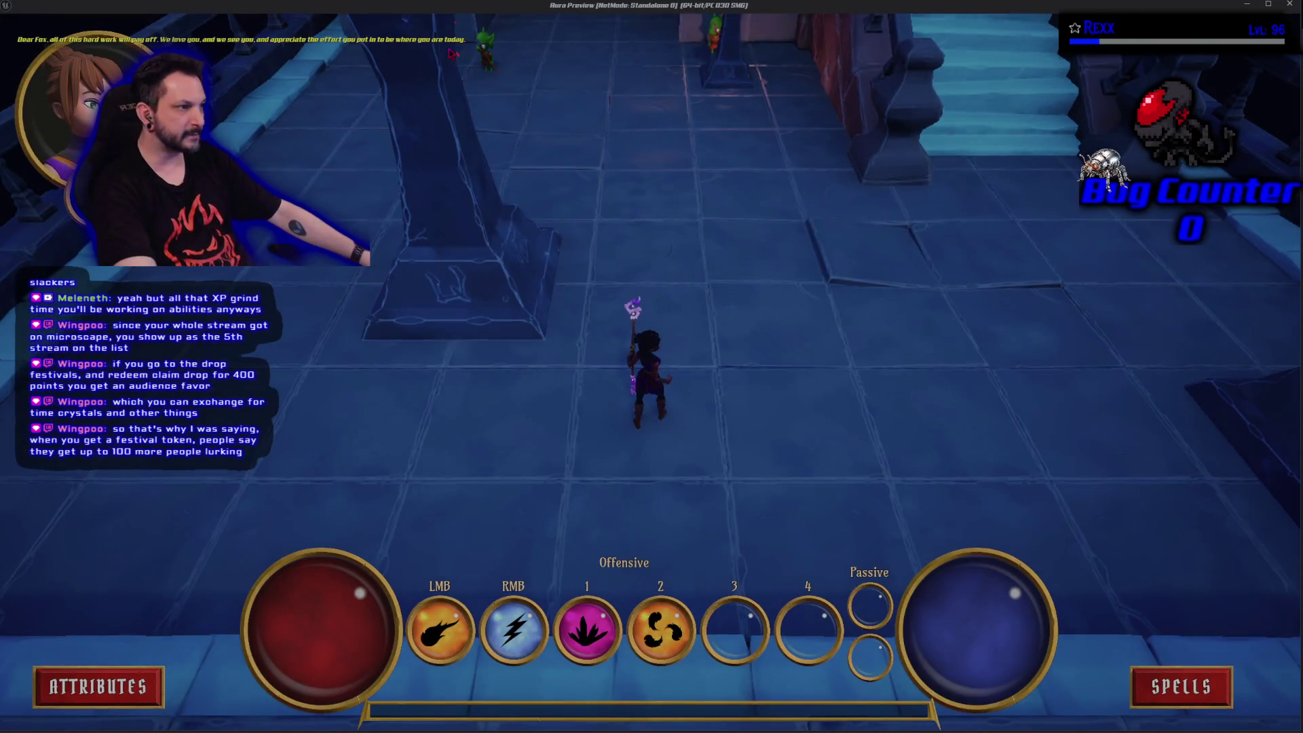
pyautogui.click(436, 66)
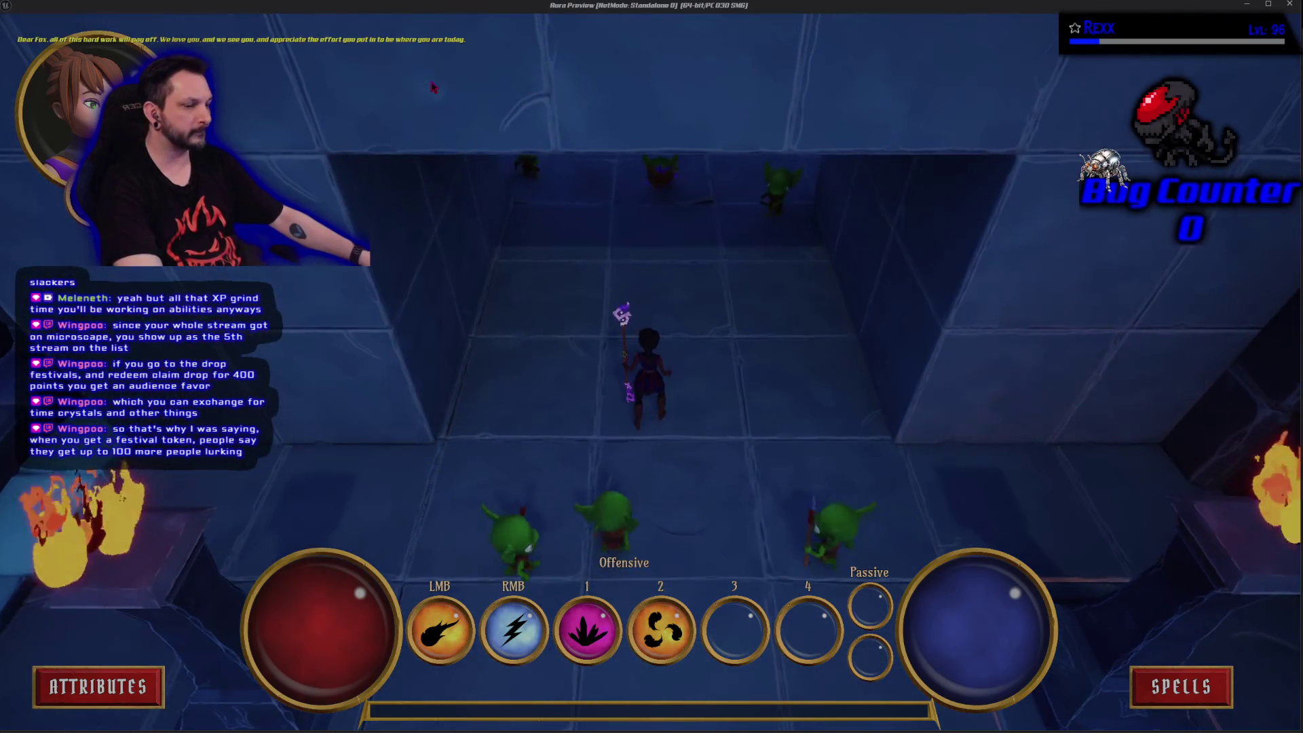
pyautogui.press('2')
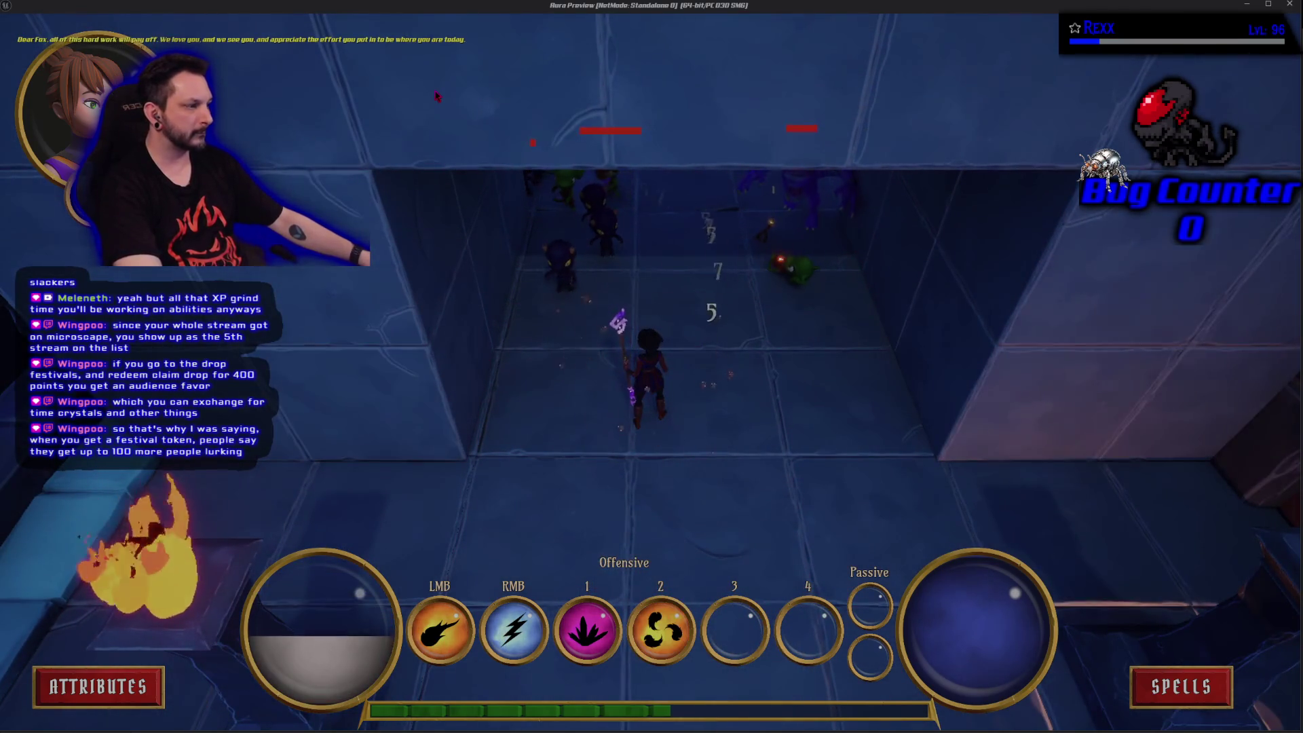
pyautogui.press('Escape')
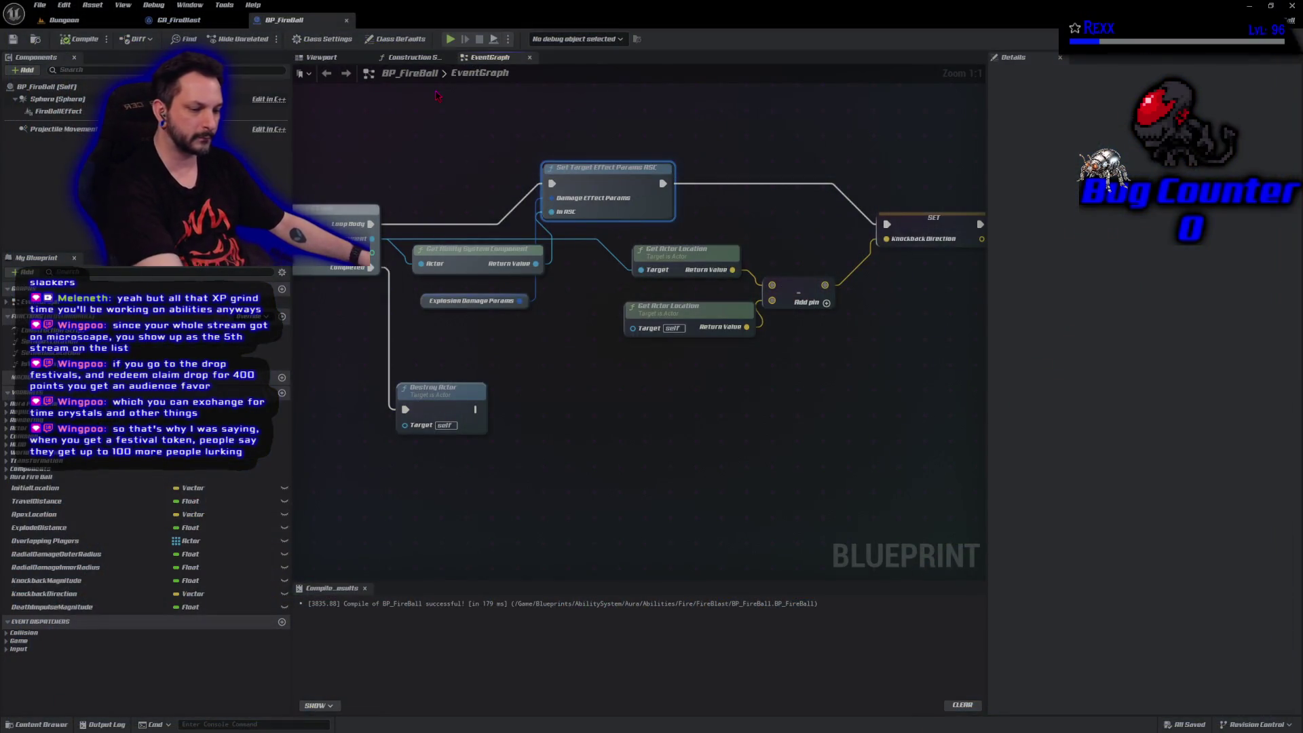
pyautogui.hotkey('alt', 'p')
pyautogui.press('2')
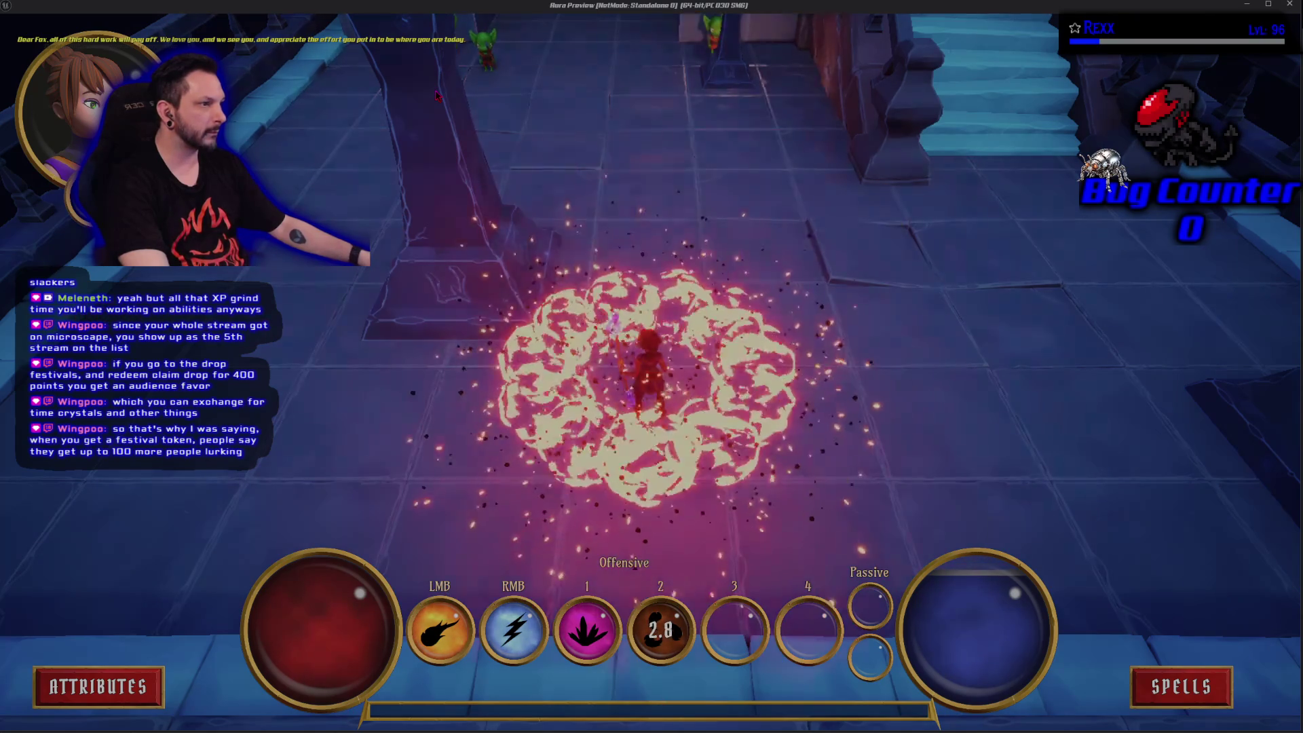
pyautogui.press('w')
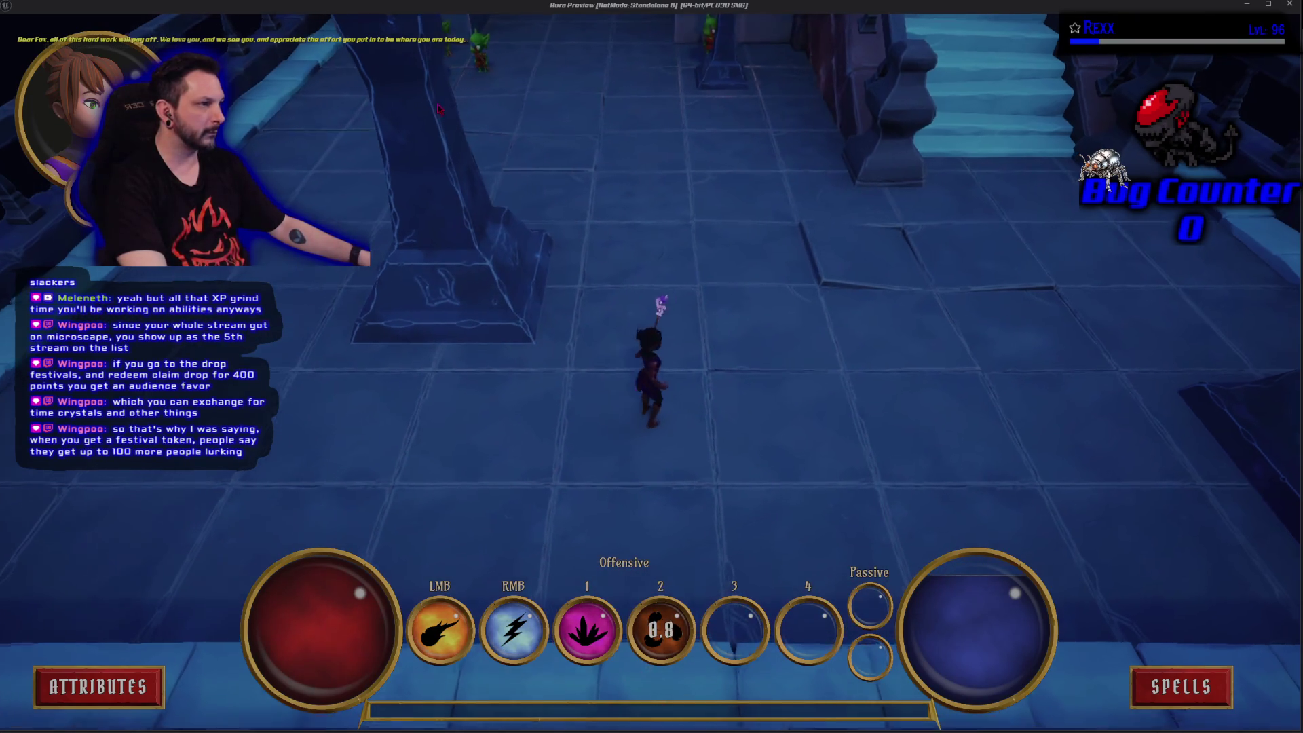
pyautogui.press('w')
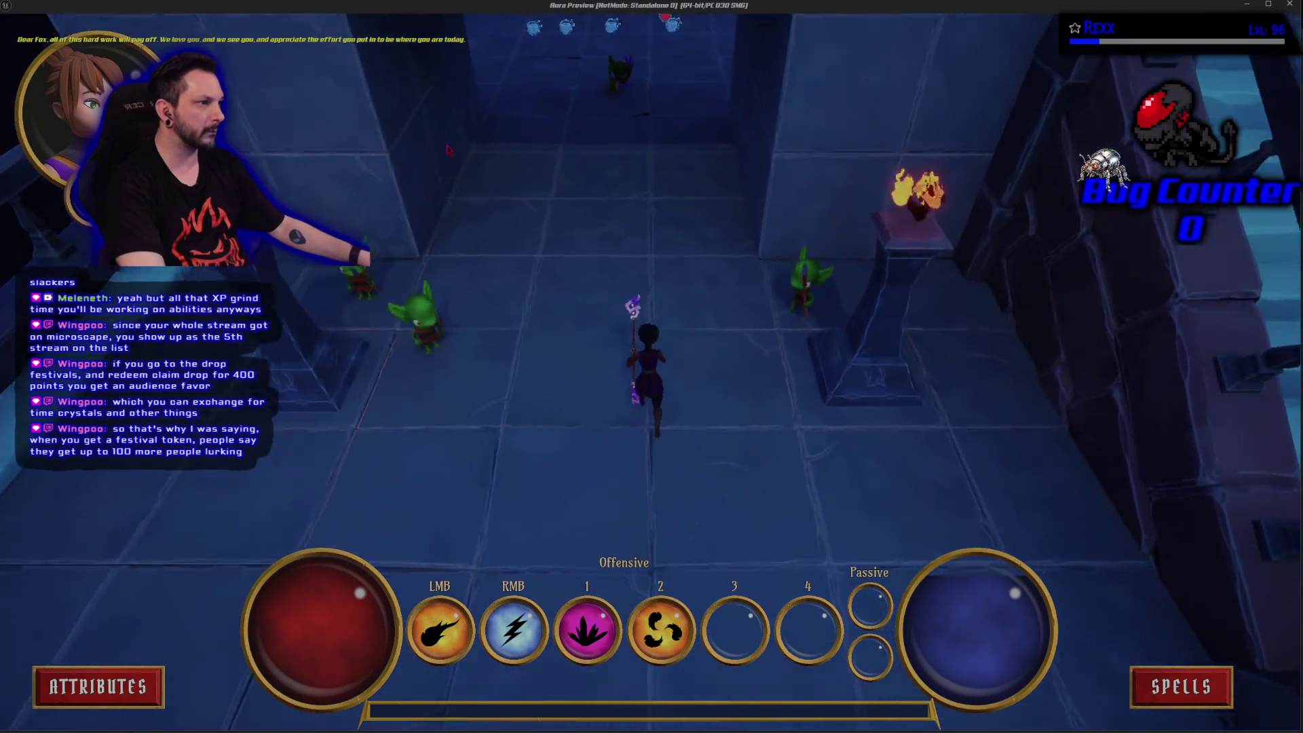
pyautogui.press('2')
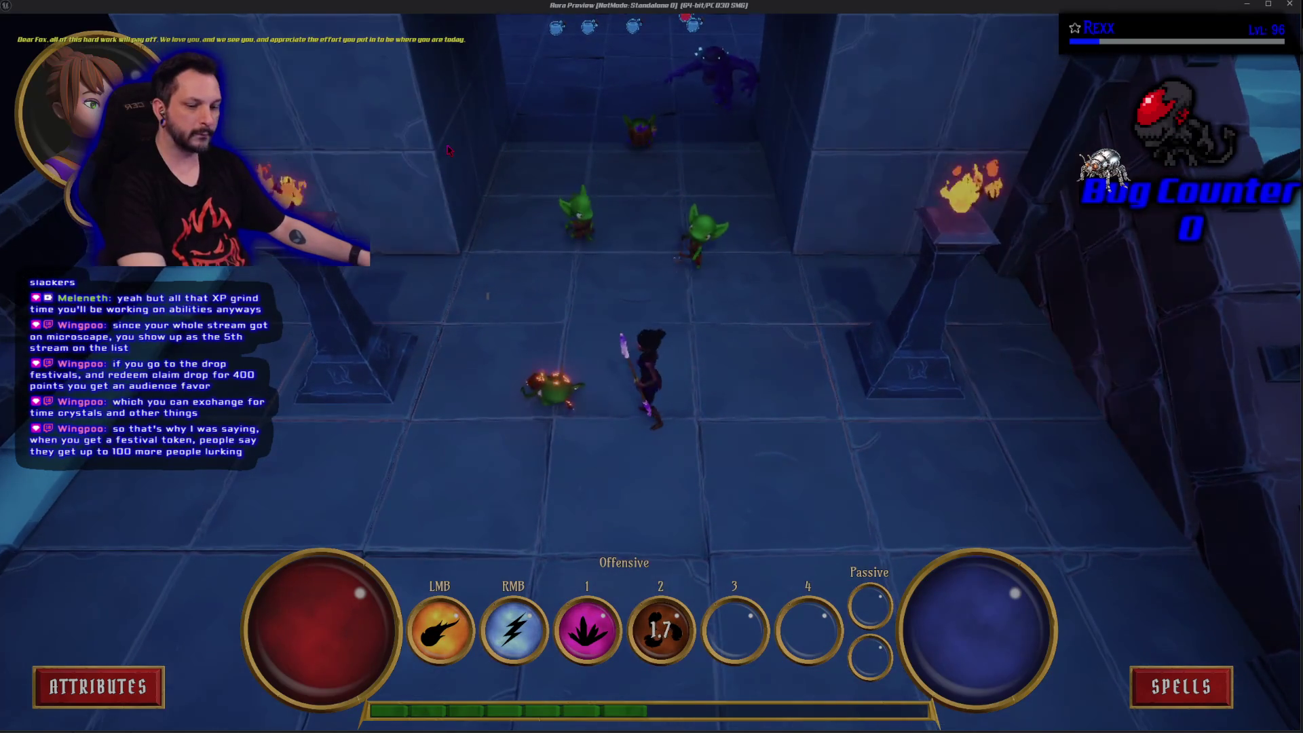
pyautogui.press('d')
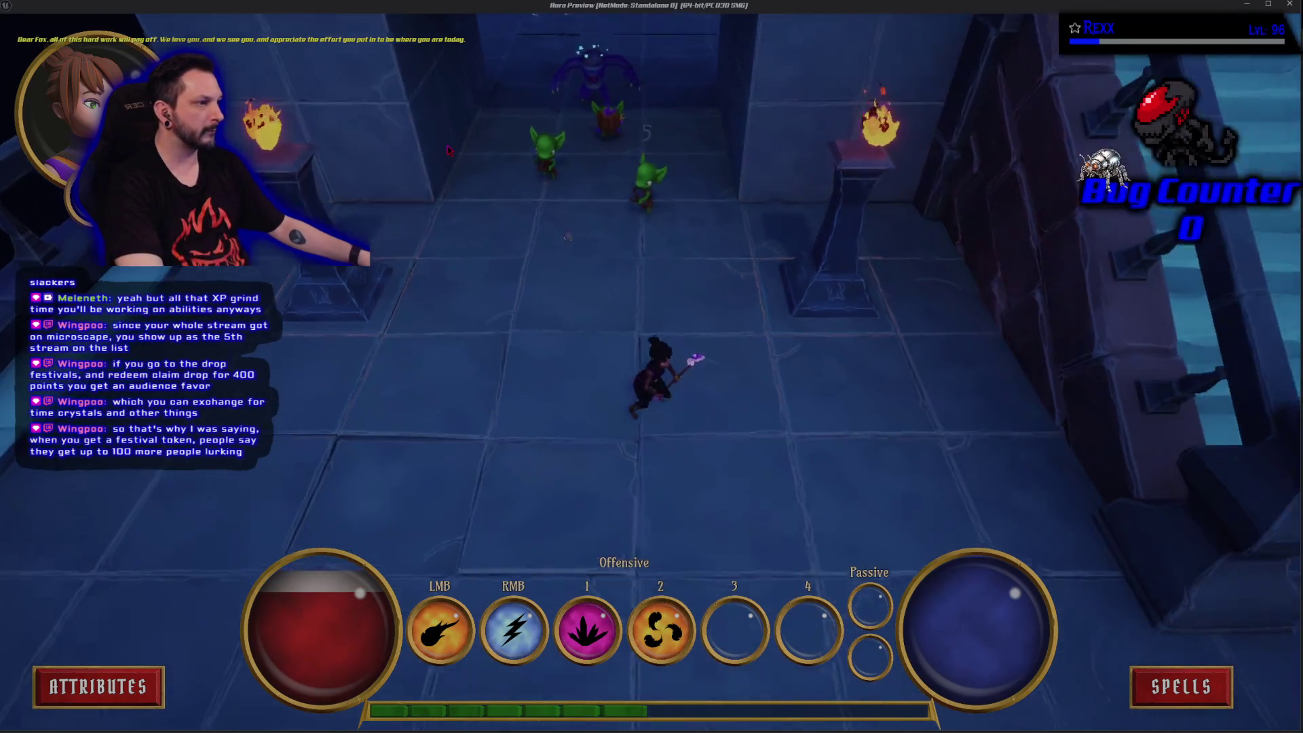
pyautogui.press('a')
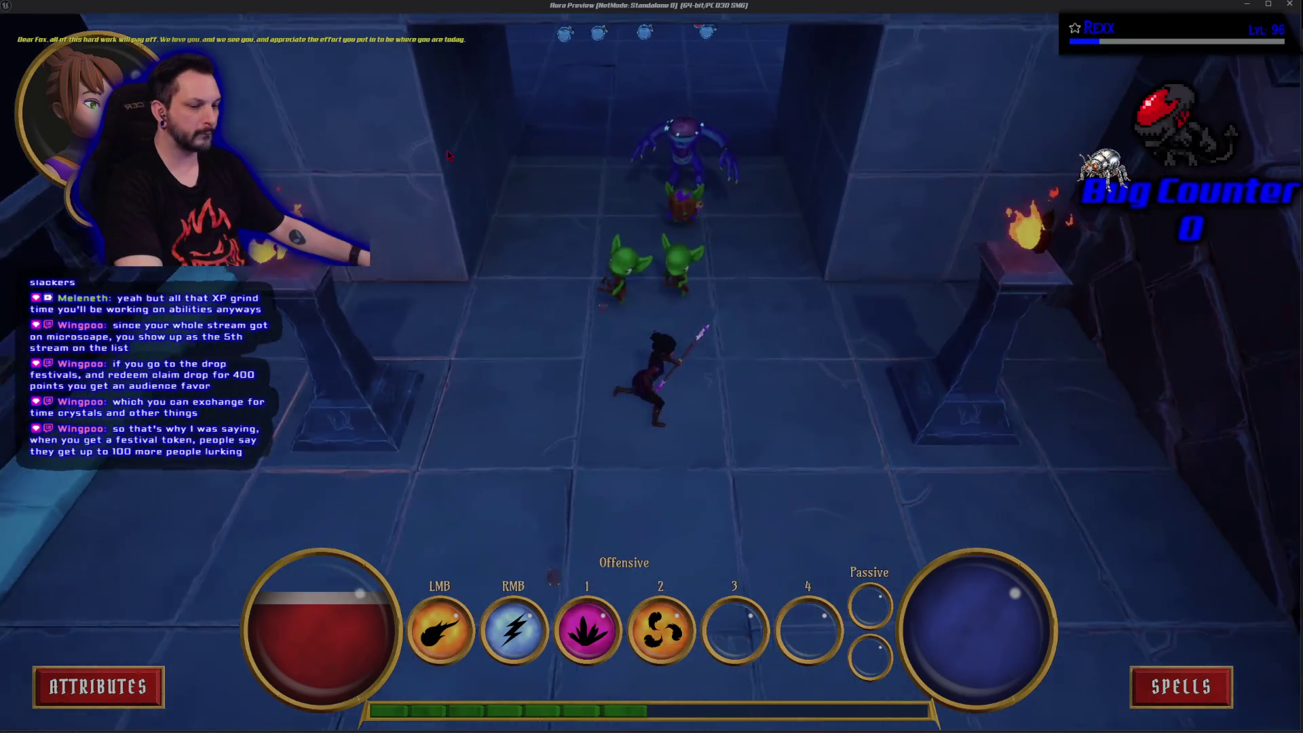
pyautogui.press('2')
pyautogui.click(448, 155)
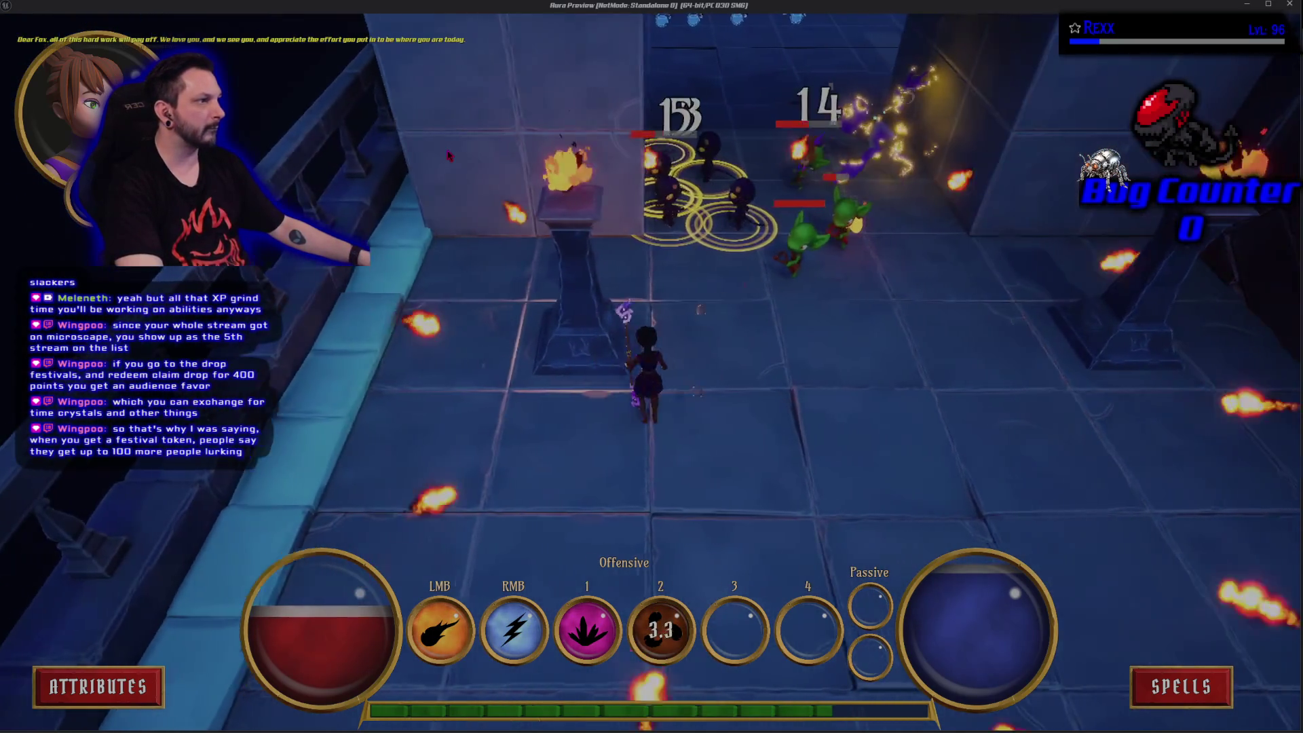
pyautogui.press('Escape')
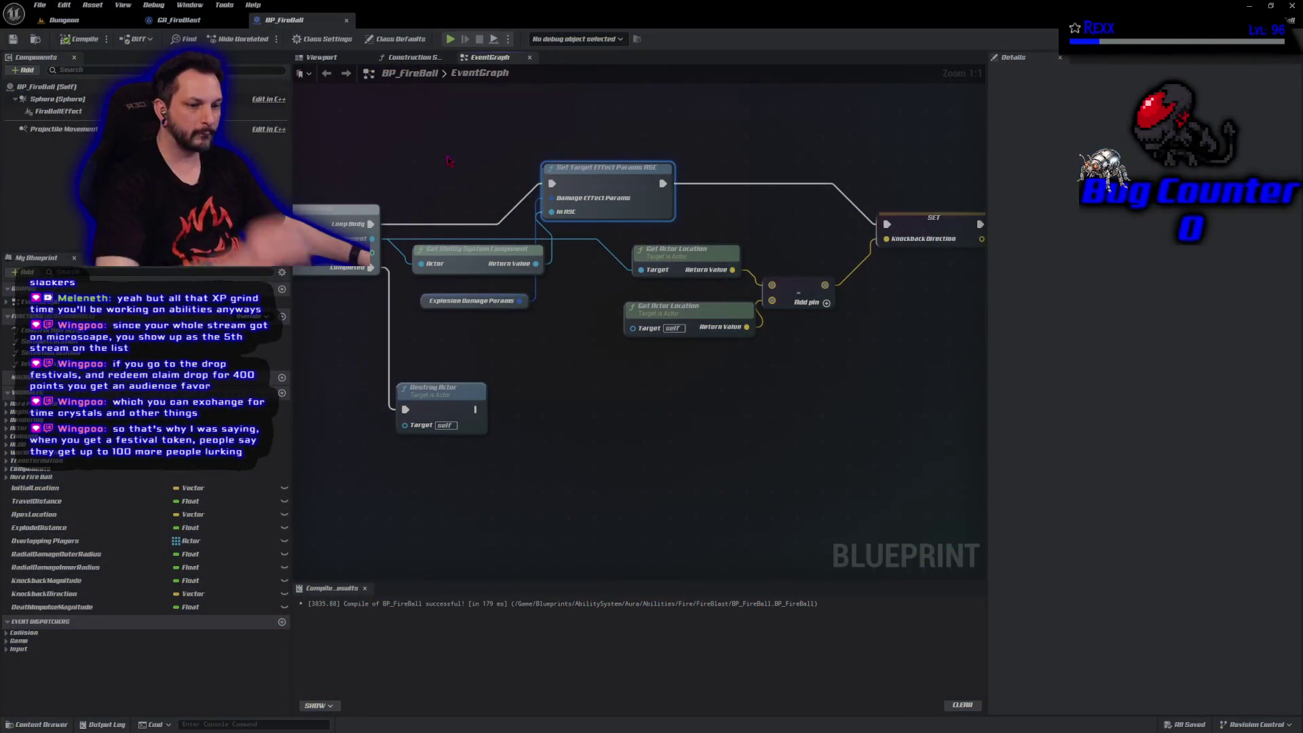